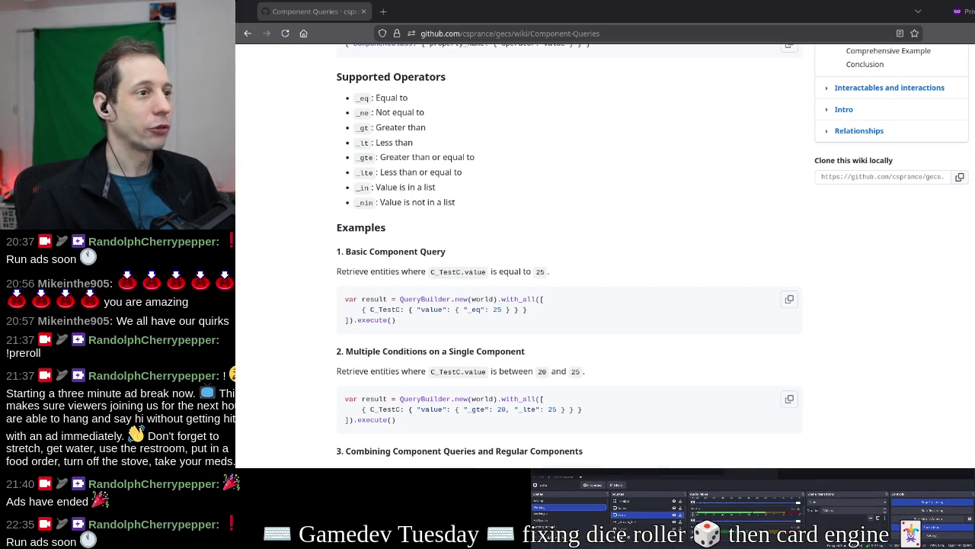
# Send the Working 2 scene live in OBS and move OBS aside to reveal the Godot editor
pyautogui.click(606, 118)
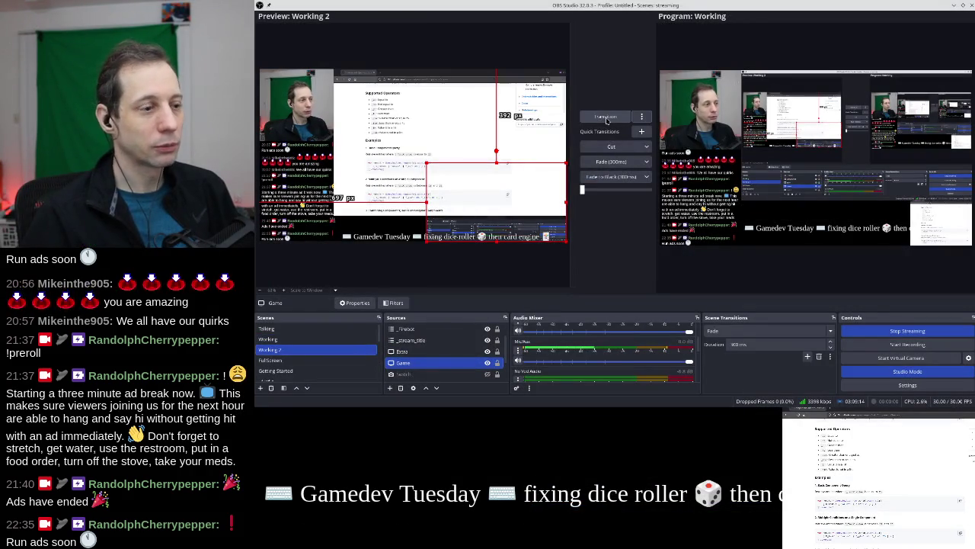
pyautogui.press('super+Up')
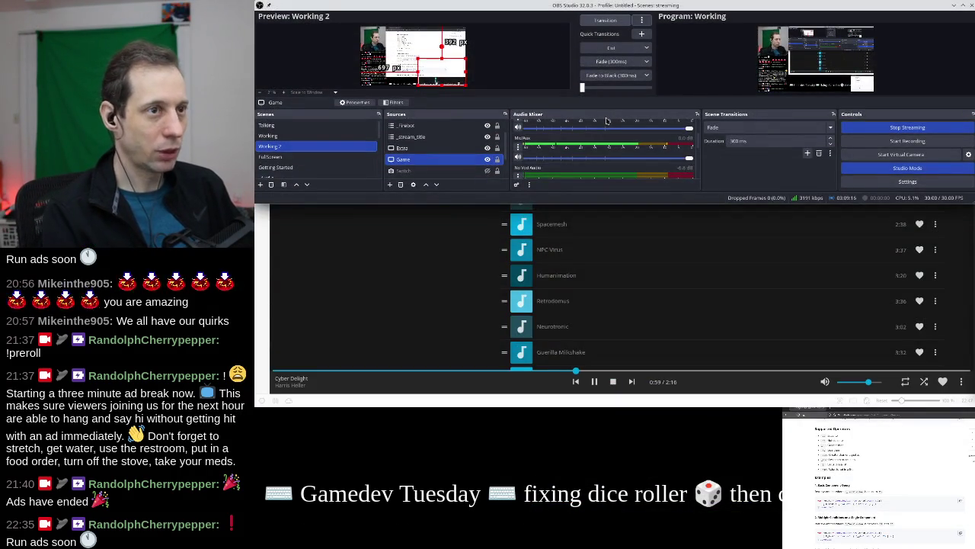
pyautogui.press('super+Down')
pyautogui.click(606, 120)
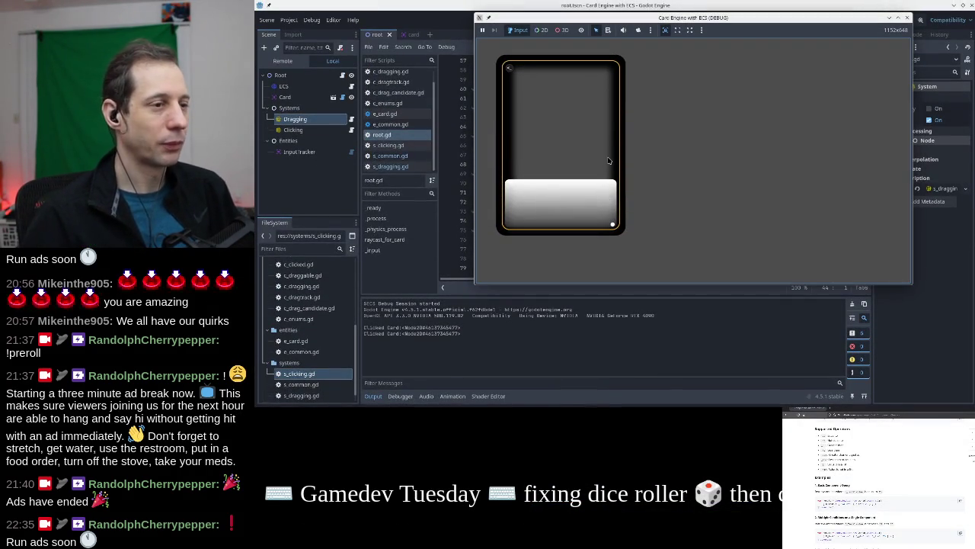
# Restart the card game, click the card twice and drag it slightly right
pyautogui.click(907, 17)
pyautogui.click(848, 20)
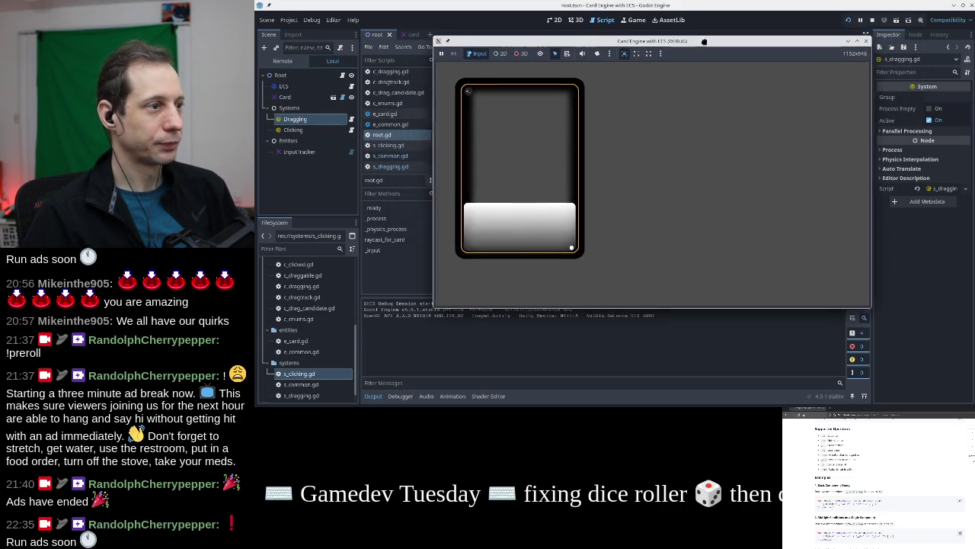
pyautogui.click(542, 170)
pyautogui.click(542, 170)
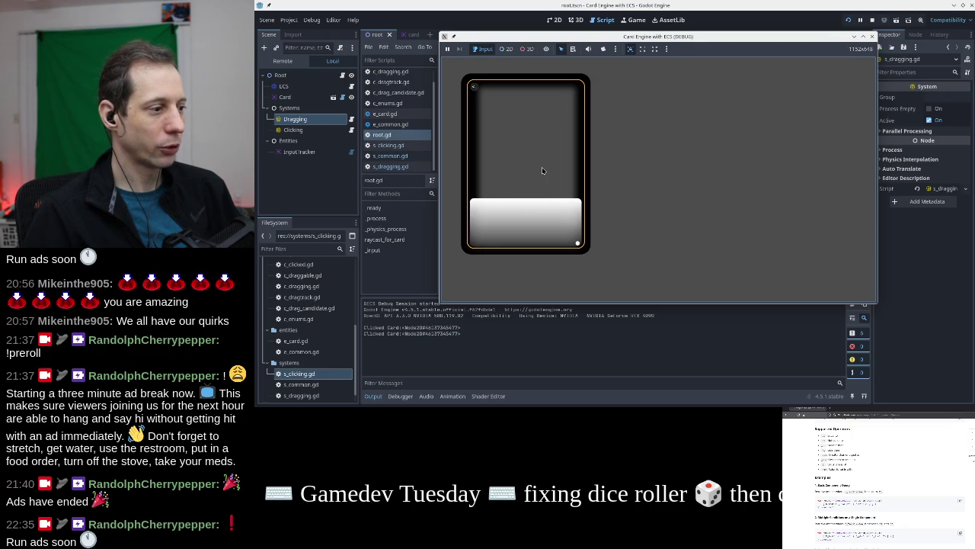
pyautogui.moveTo(543, 171)
pyautogui.mouseDown()
pyautogui.moveTo(681, 153)
pyautogui.moveTo(729, 180)
pyautogui.moveTo(552, 183)
pyautogui.mouseUp()
# Drag the card further right and up, click it twice more, then stop the game
pyautogui.moveTo(576, 224)
pyautogui.mouseDown()
pyautogui.moveTo(649, 190)
pyautogui.moveTo(639, 138)
pyautogui.moveTo(587, 212)
pyautogui.moveTo(544, 218)
pyautogui.moveTo(549, 170)
pyautogui.mouseUp()
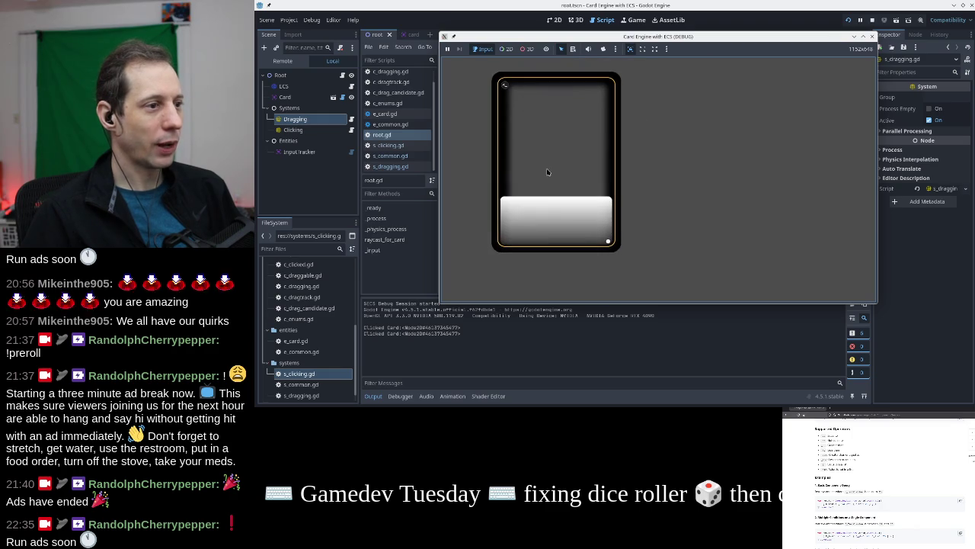
pyautogui.moveTo(617, 239); pyautogui.dragTo(592, 172)
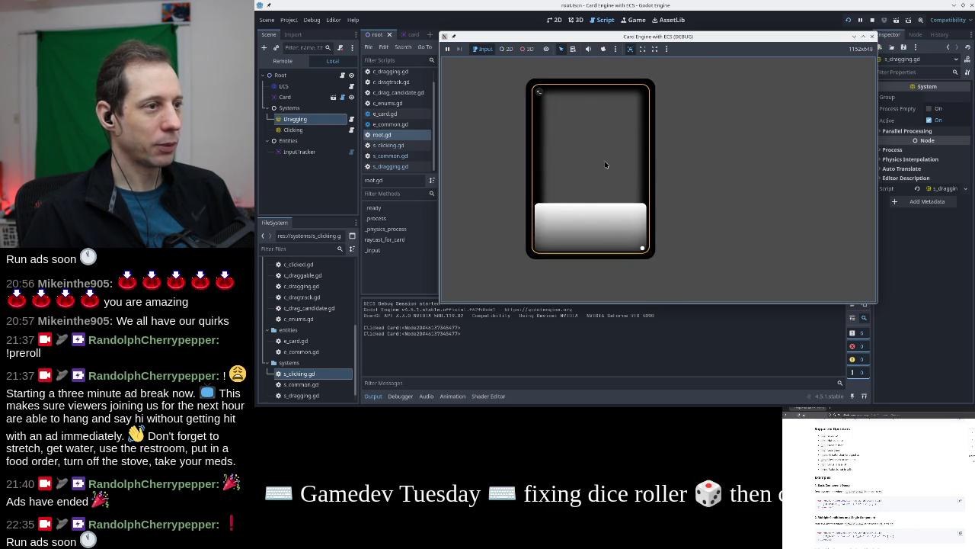
pyautogui.click(597, 175)
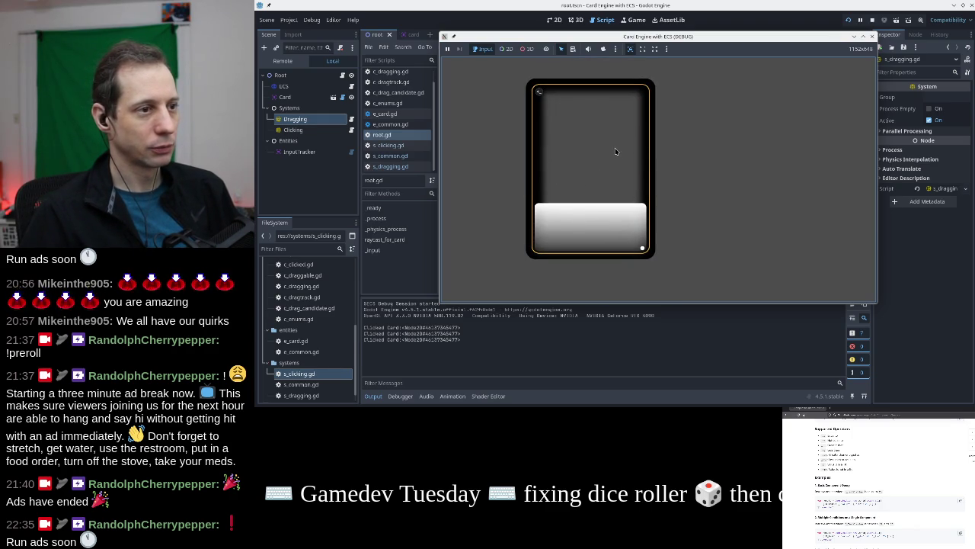
pyautogui.click(615, 151)
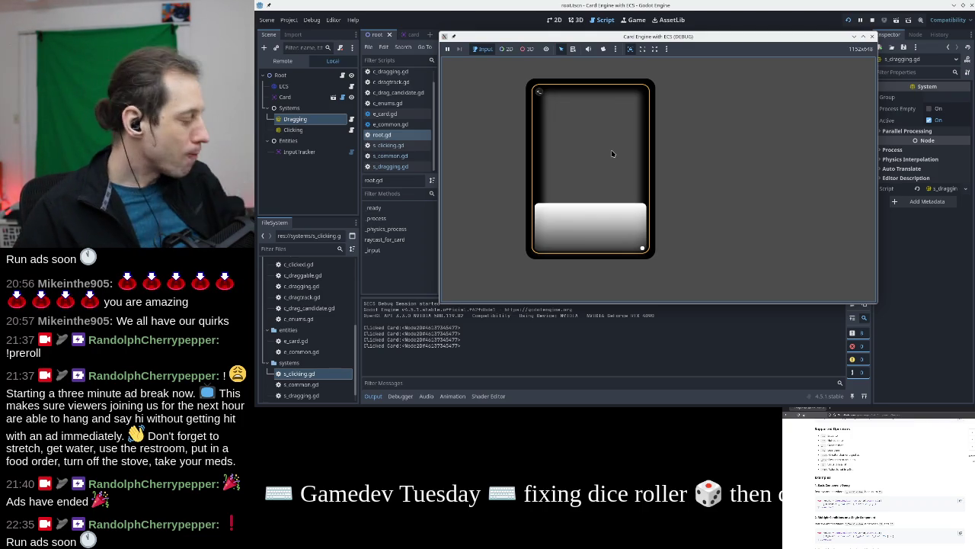
pyautogui.click(872, 36)
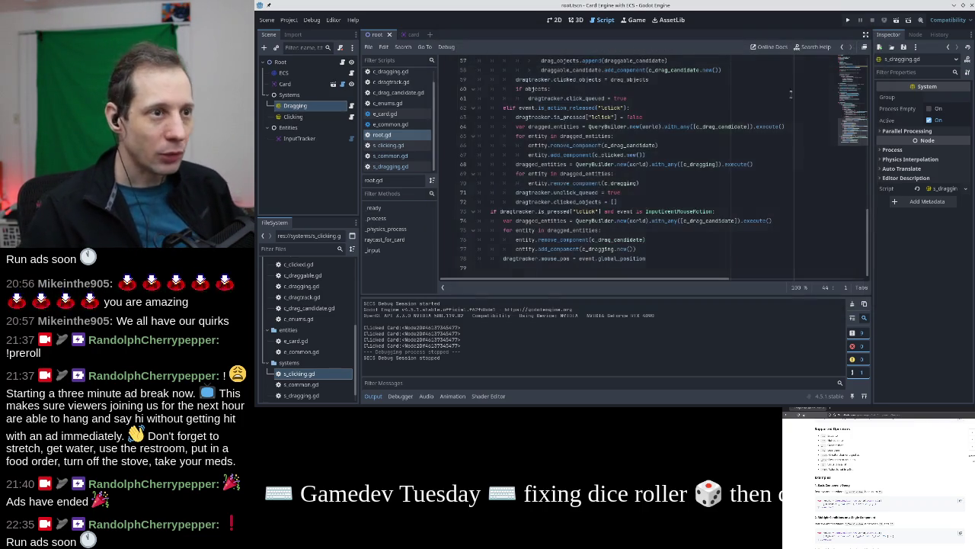
# Find the drag_objects lines in root.gd's _input and try commenting them, then undo
pyautogui.scroll(6, 632, 138)
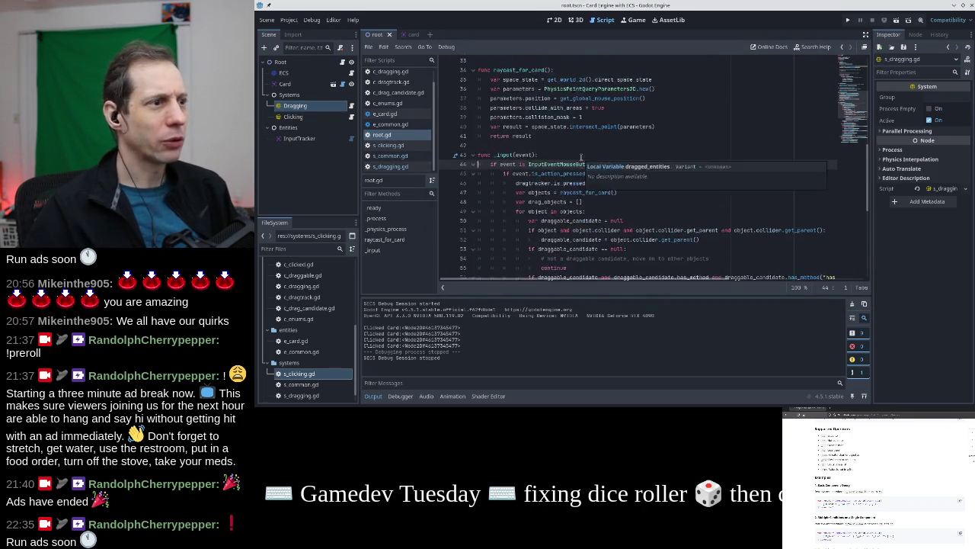
pyautogui.click(632, 138)
pyautogui.click(632, 144)
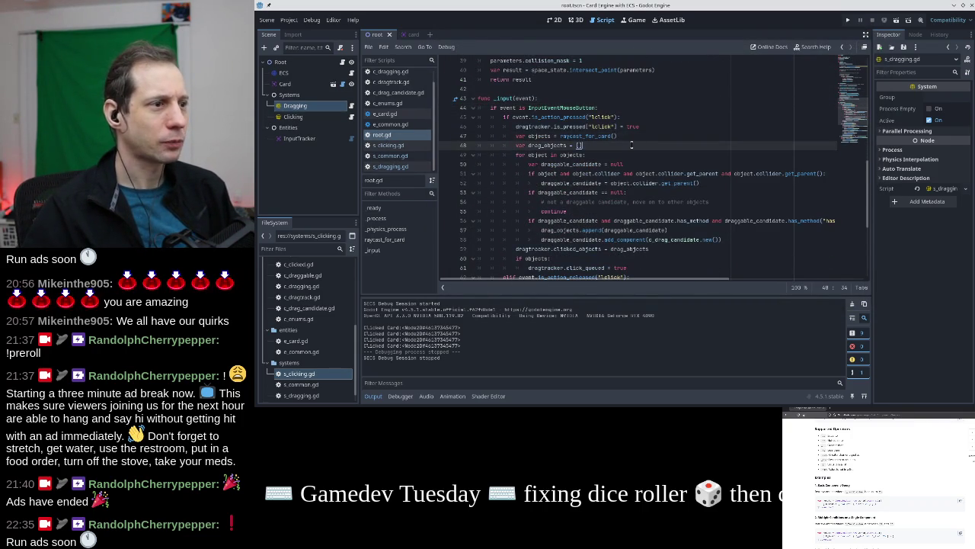
pyautogui.scroll(-1, 631, 144)
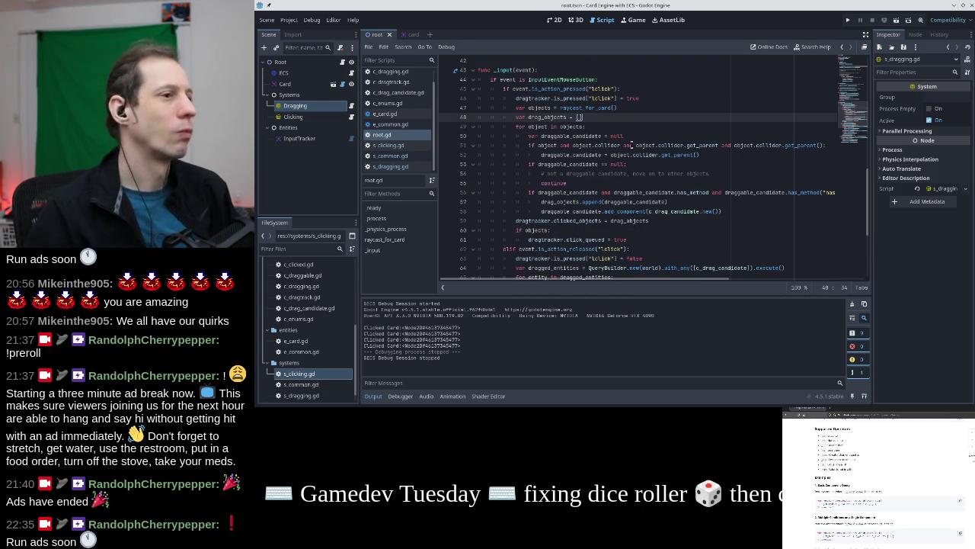
pyautogui.click(642, 109)
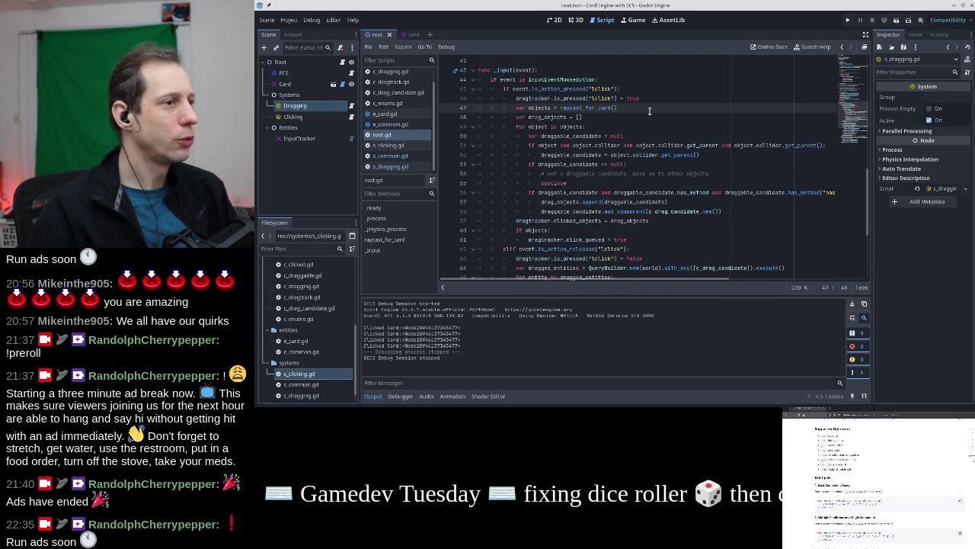
pyautogui.click(647, 118)
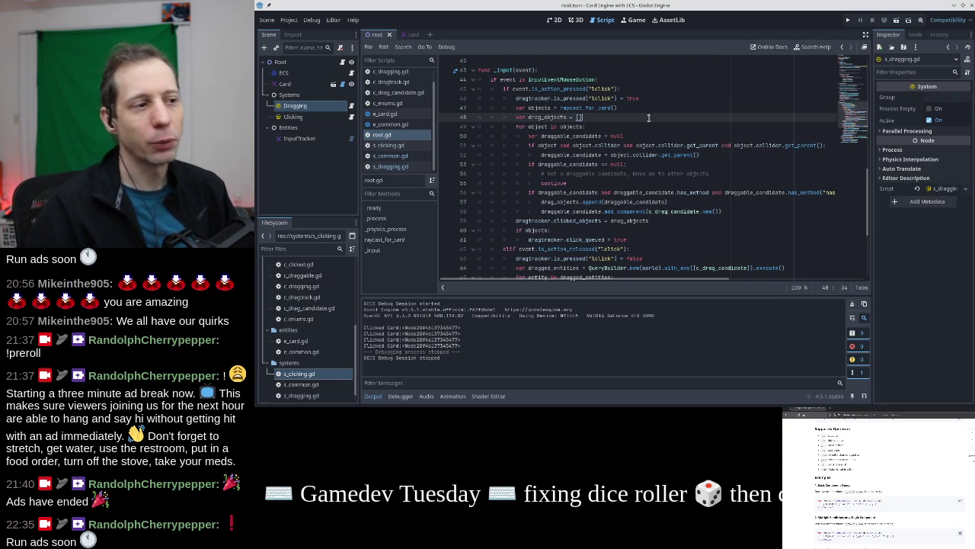
pyautogui.hotkey('shift', 'Home')
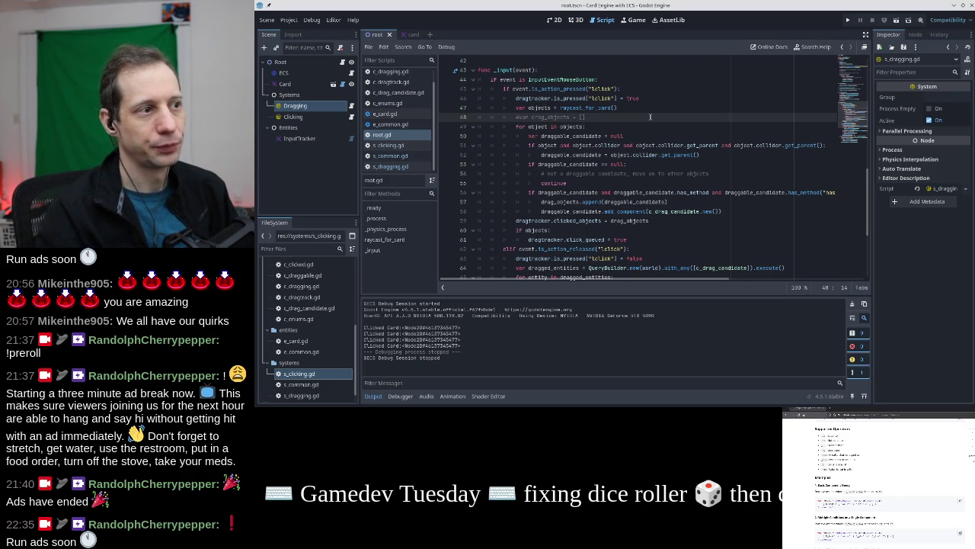
pyautogui.press('Down')
pyautogui.press('Down')
pyautogui.press('Down')
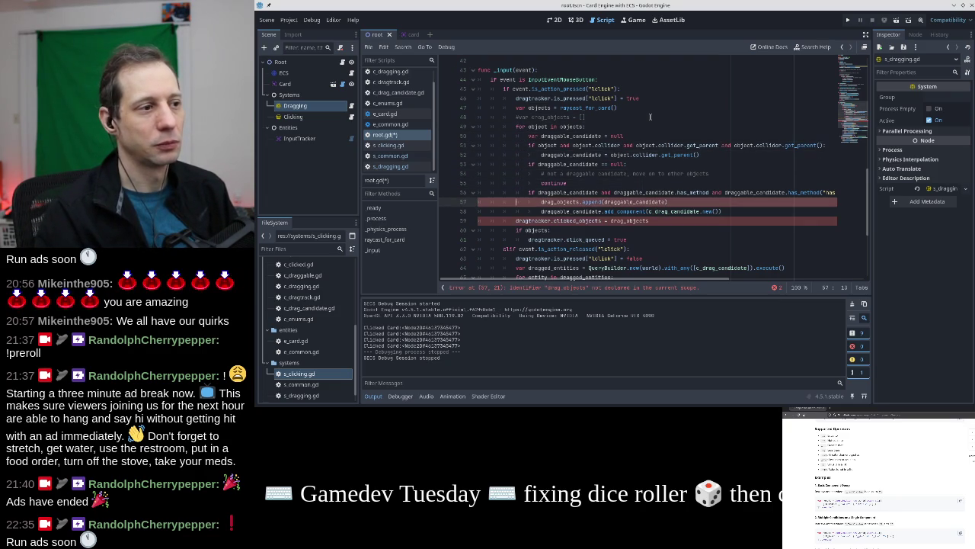
pyautogui.press('Down')
pyautogui.hotkey('ctrl', 'k')
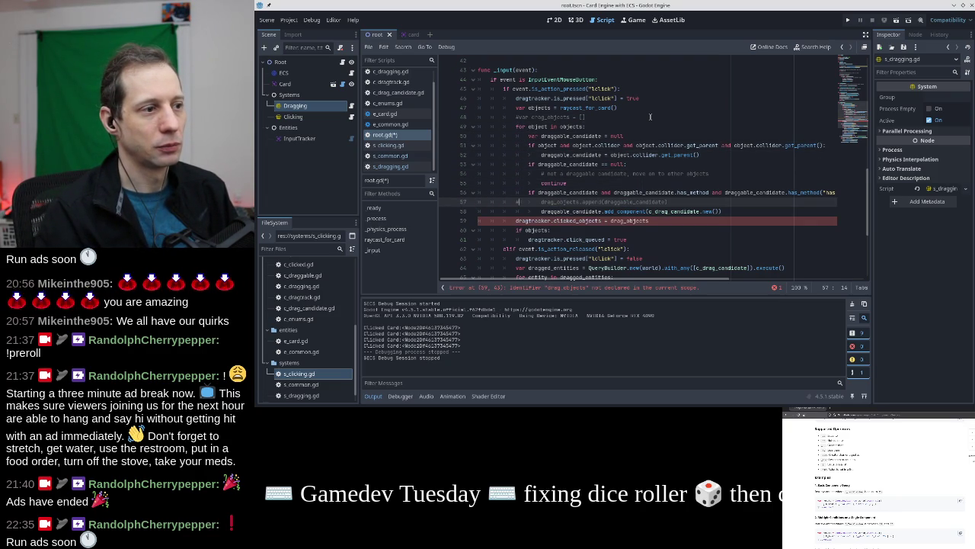
pyautogui.hotkey('ctrl', 'z')
pyautogui.hotkey('ctrl', 'z')
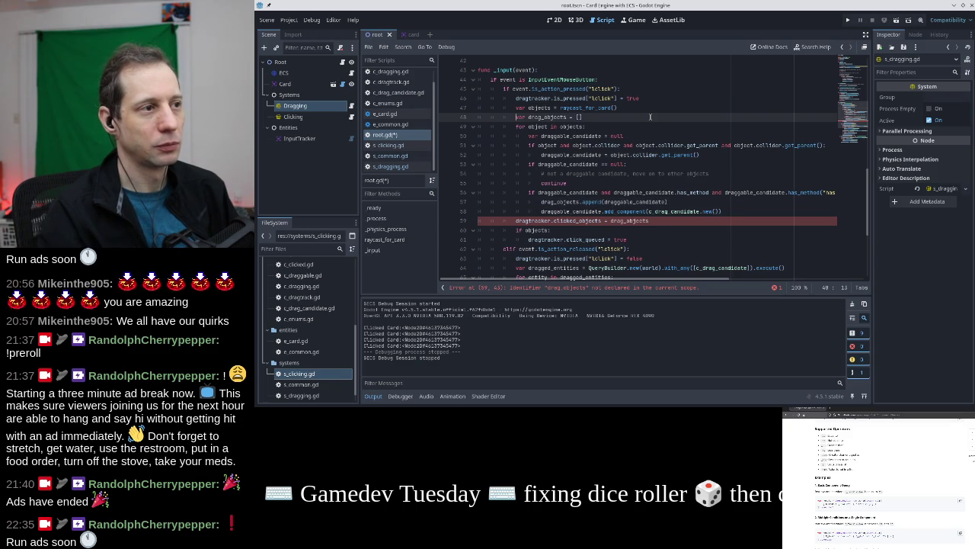
# Comment out the drag_objects declaration, its append line and the clicked_objects assignment, then save root.gd
pyautogui.press('Down')
pyautogui.press('Down')
pyautogui.press('Down')
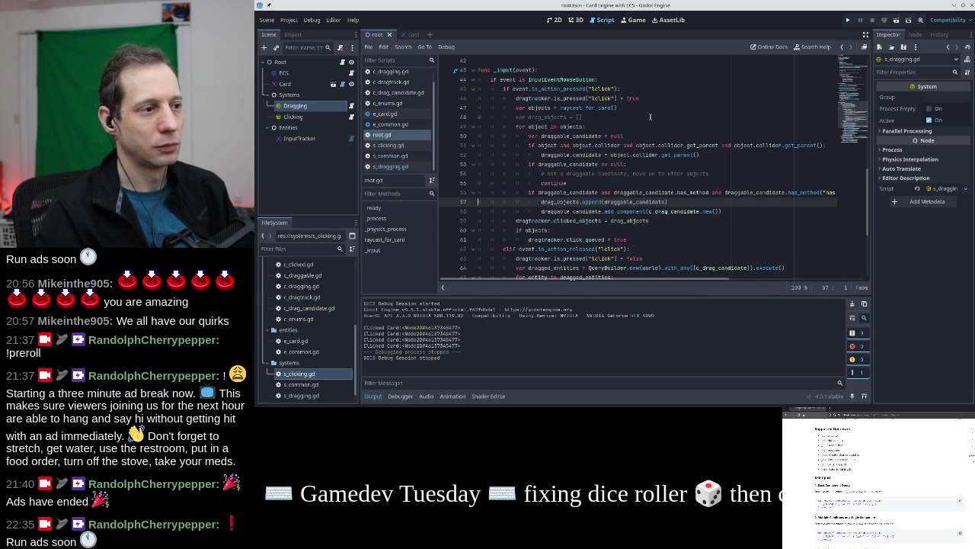
pyautogui.hotkey('ctrl', 'k')
pyautogui.press('End')
pyautogui.press('Down')
pyautogui.press('Down')
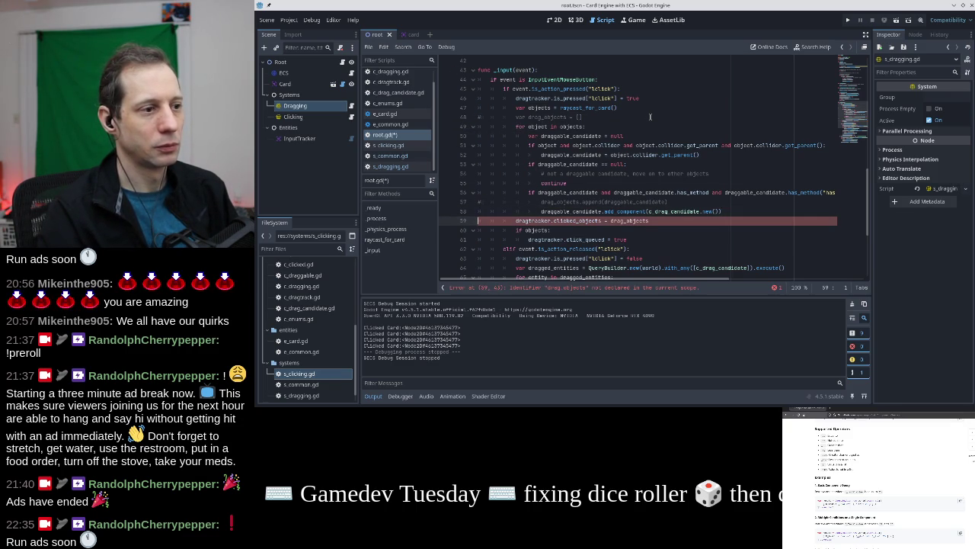
pyautogui.hotkey('ctrl', 'k')
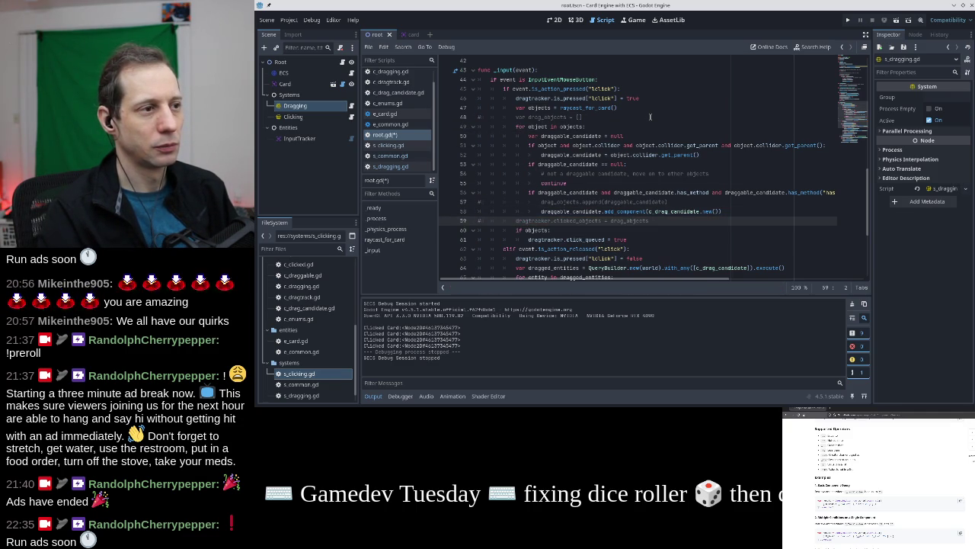
pyautogui.hotkey('ctrl', 's')
# Review the draggable_candidate loop code and move to the if objects check
pyautogui.press('Up')
pyautogui.press('Up')
pyautogui.press('Up')
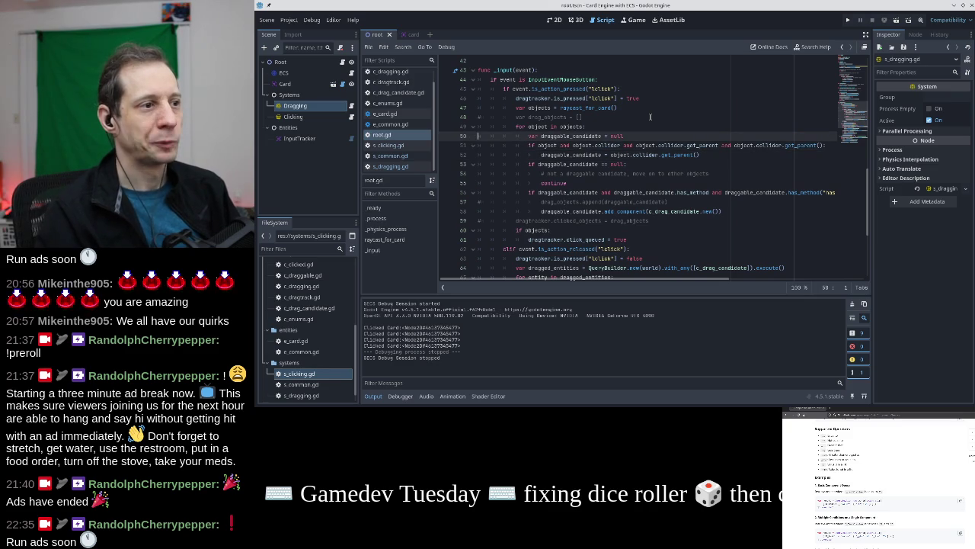
pyautogui.press('Down')
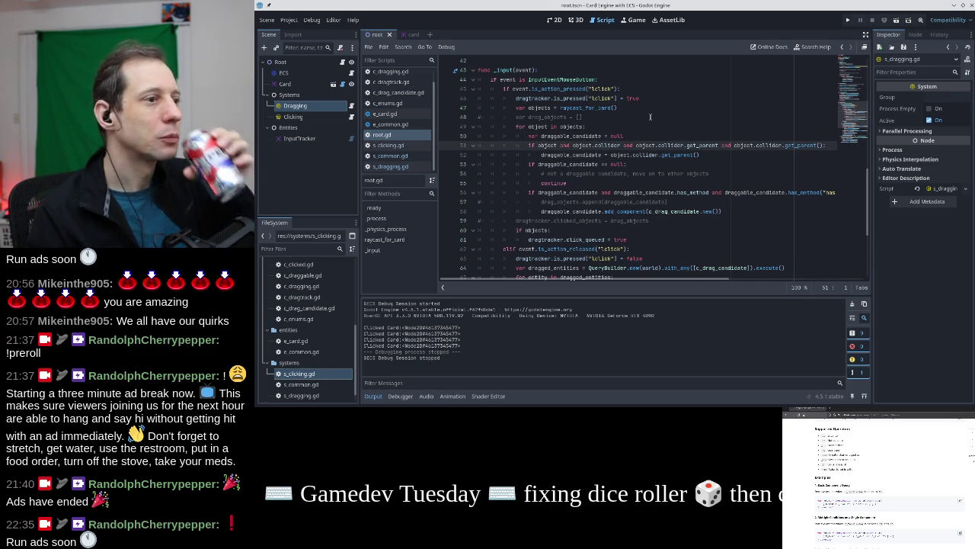
pyautogui.press('Down')
pyautogui.press('Down')
pyautogui.press('Down')
pyautogui.press('Down')
pyautogui.press('Down')
pyautogui.press('Down')
pyautogui.press('Down')
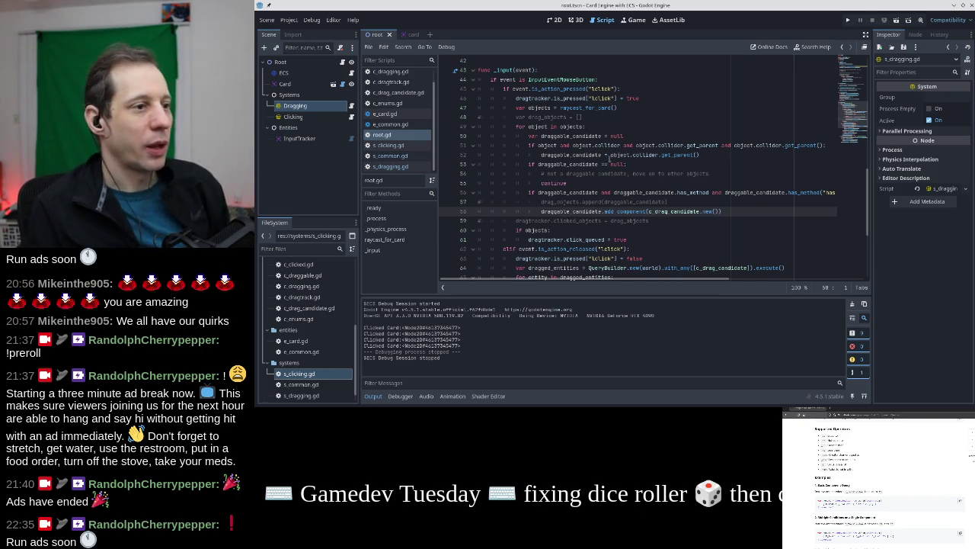
pyautogui.press('Up')
pyautogui.press('Up')
pyautogui.press('Up')
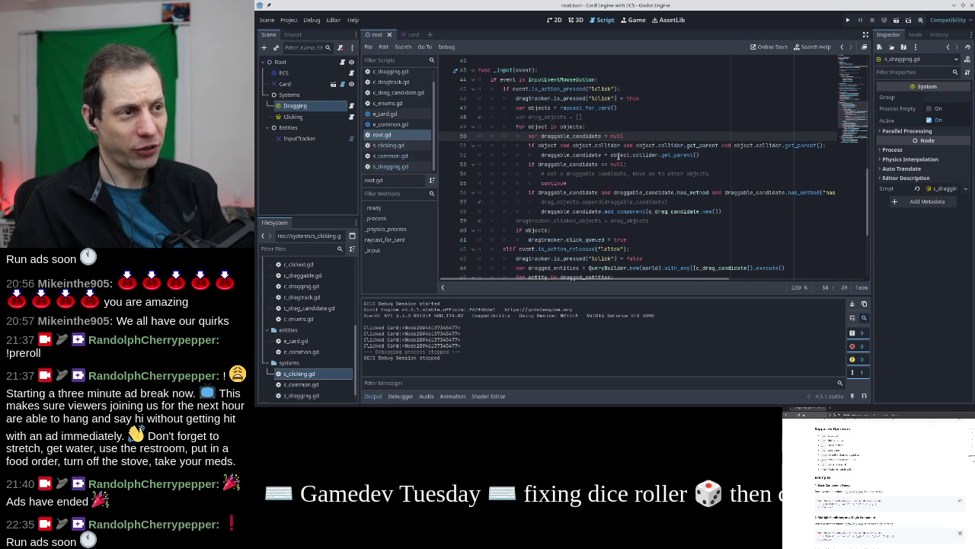
pyautogui.scroll(-1, 568, 159)
pyautogui.click(573, 201)
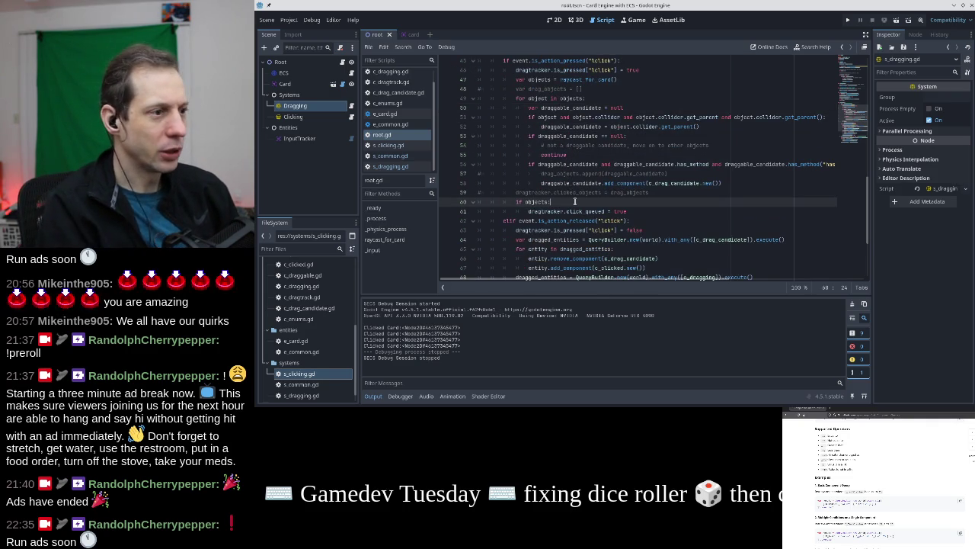
# Comment out the if objects check and the click_queued line
pyautogui.hotkey('ctrl', 'k')
pyautogui.press('Down')
pyautogui.hotkey('ctrl', 'k')
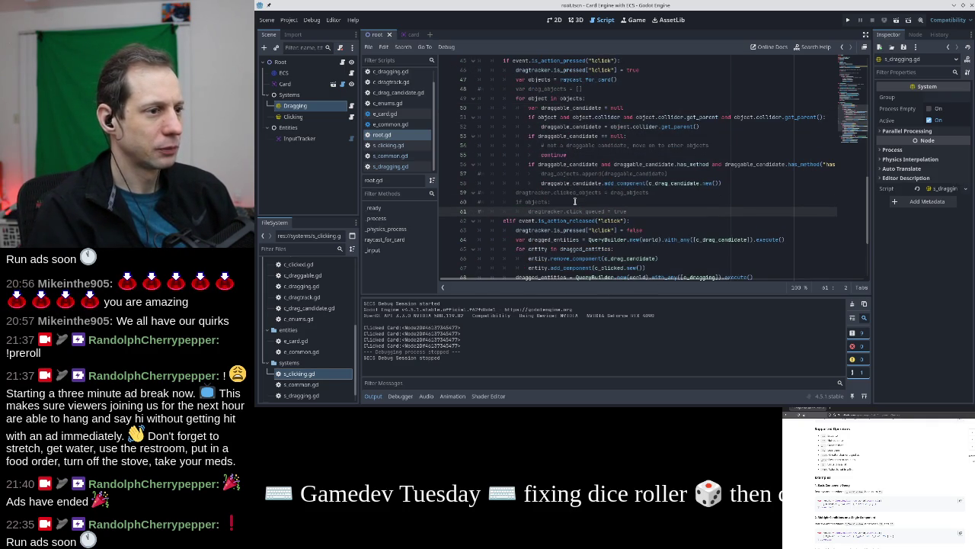
# Comment out the unclick_queued = true and clicked_objects reset lines in the left-click release handling
pyautogui.scroll(-2, 575, 201)
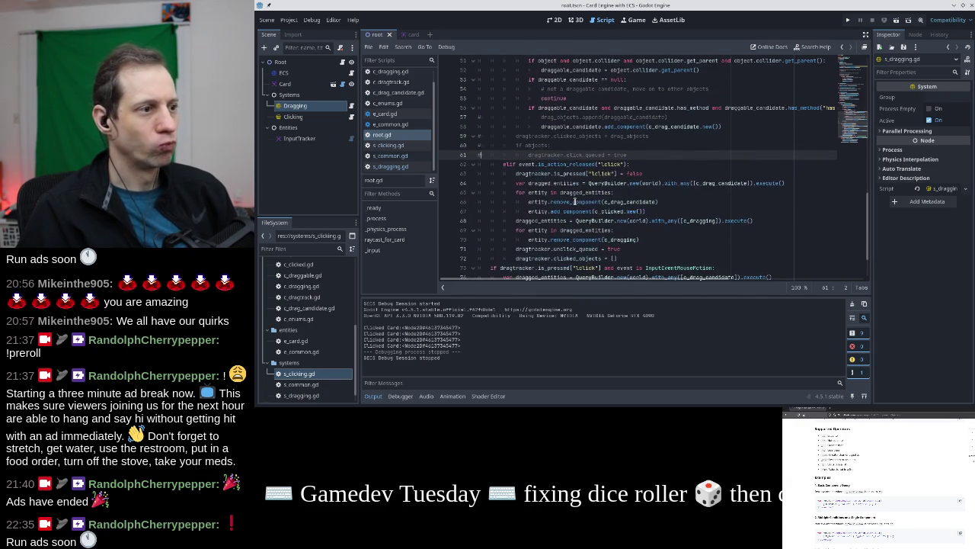
pyautogui.click(634, 164)
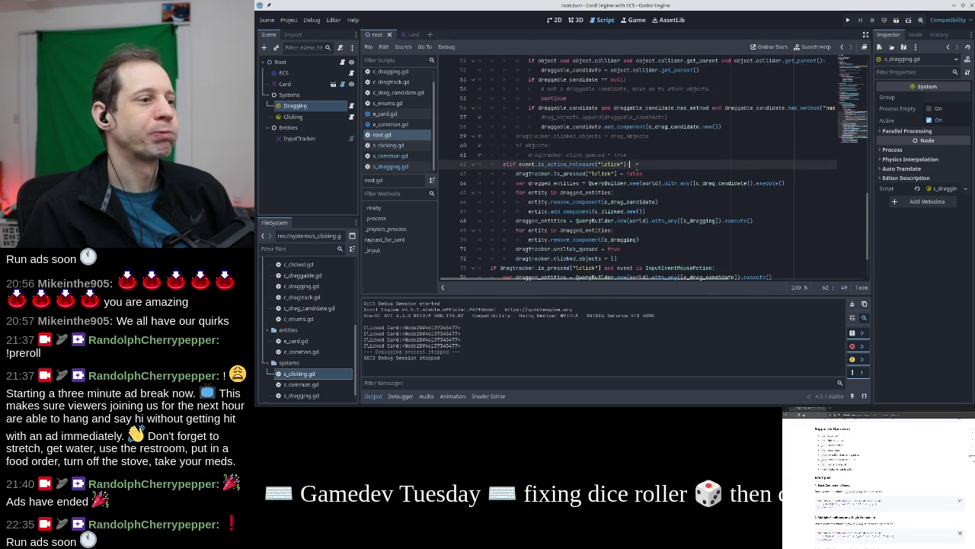
pyautogui.scroll(-1, 636, 164)
pyautogui.click(588, 154)
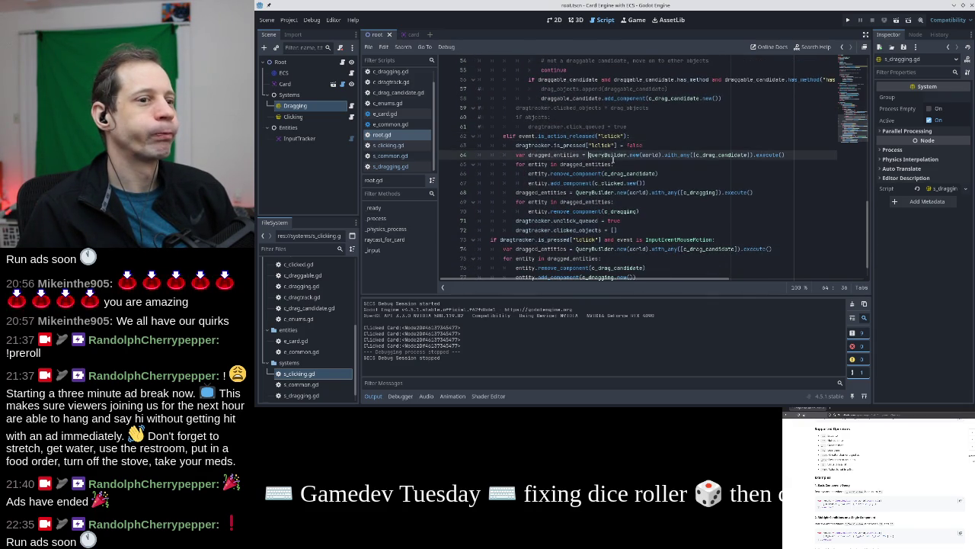
pyautogui.click(560, 230)
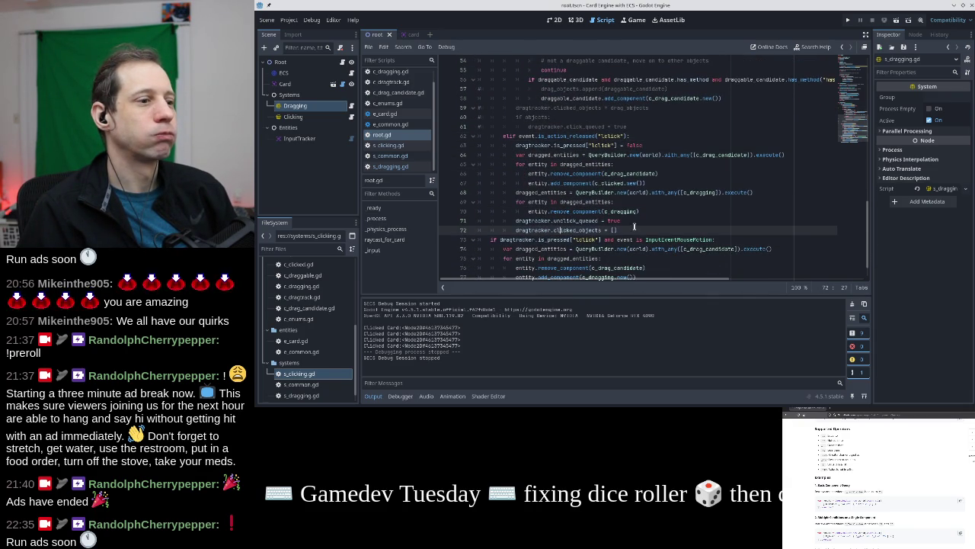
pyautogui.press('Up')
pyautogui.hotkey('ctrl', 'k')
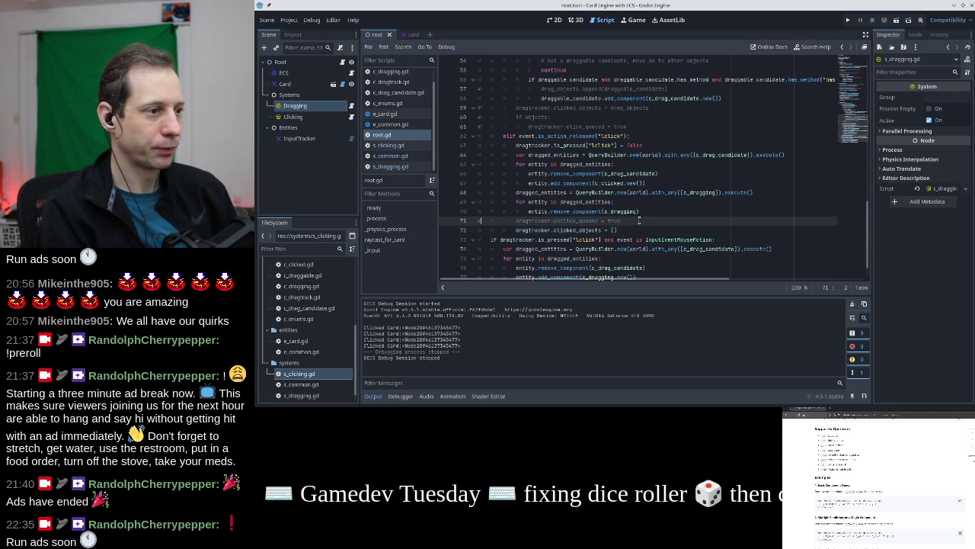
pyautogui.press('Down')
pyautogui.hotkey('ctrl', 'k')
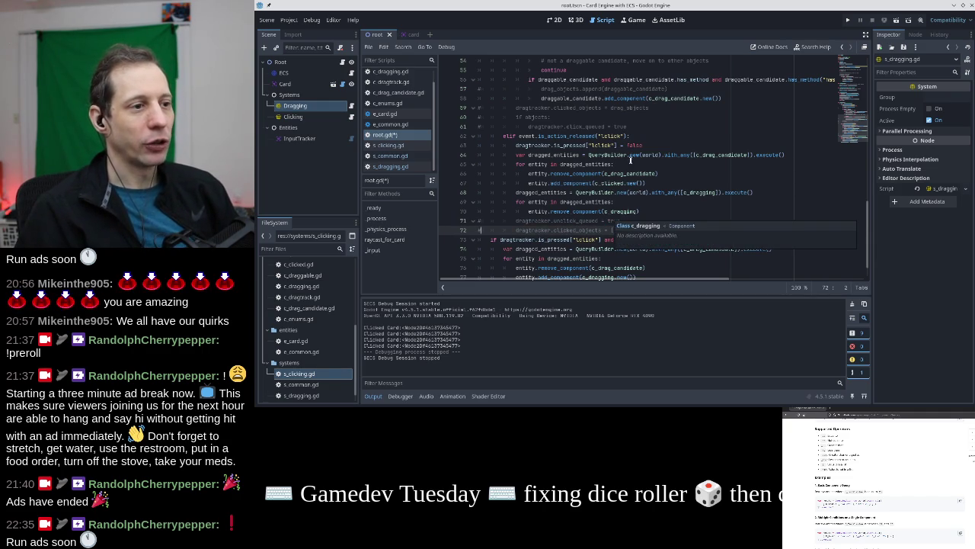
# Inspect the c_dragging removal and global_position code, then run the project with F5
pyautogui.scroll(-1, 635, 202)
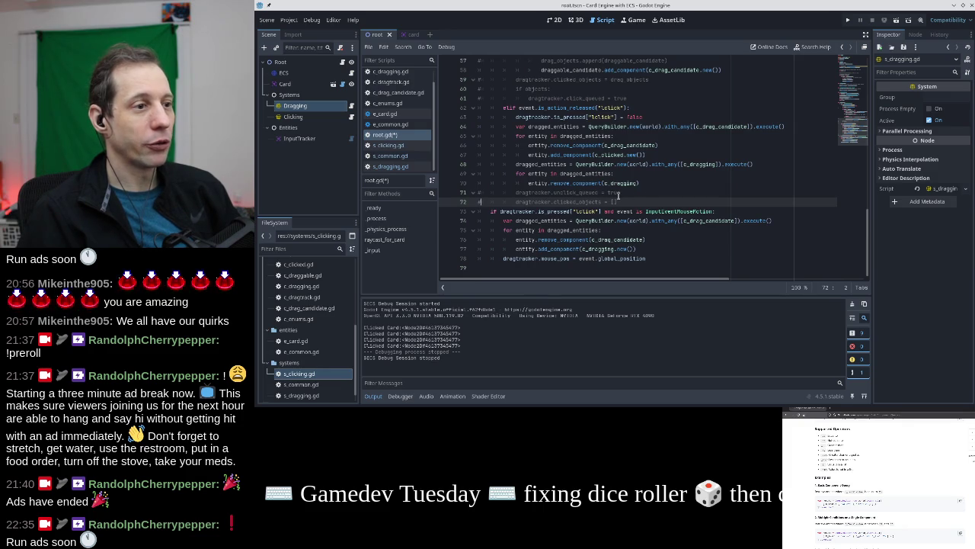
pyautogui.click(637, 183)
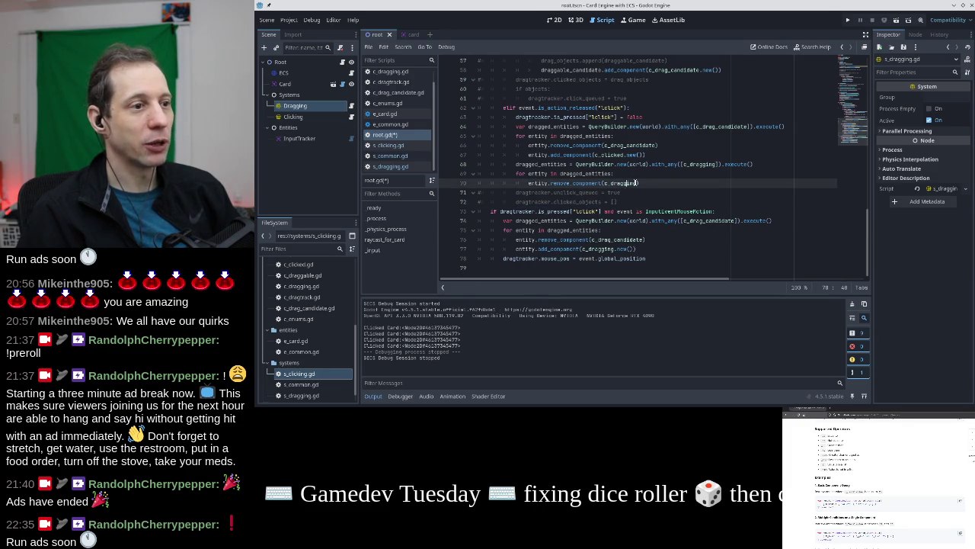
pyautogui.click(614, 174)
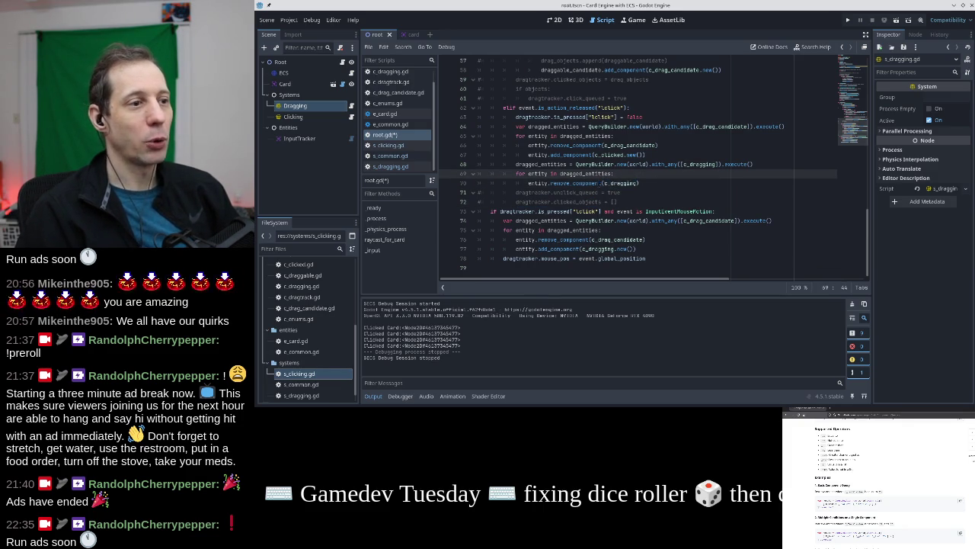
pyautogui.click(623, 182)
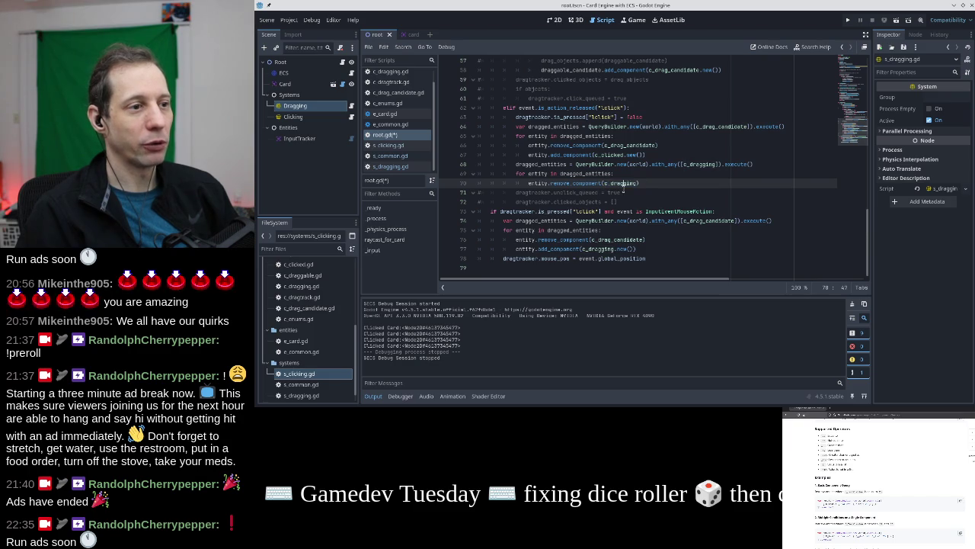
pyautogui.scroll(2, 597, 184)
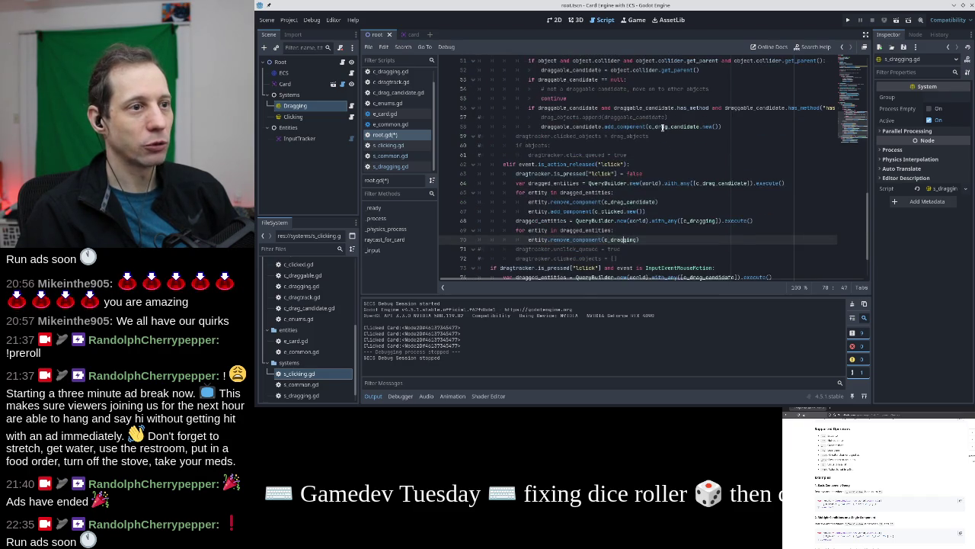
pyautogui.scroll(-1, 639, 174)
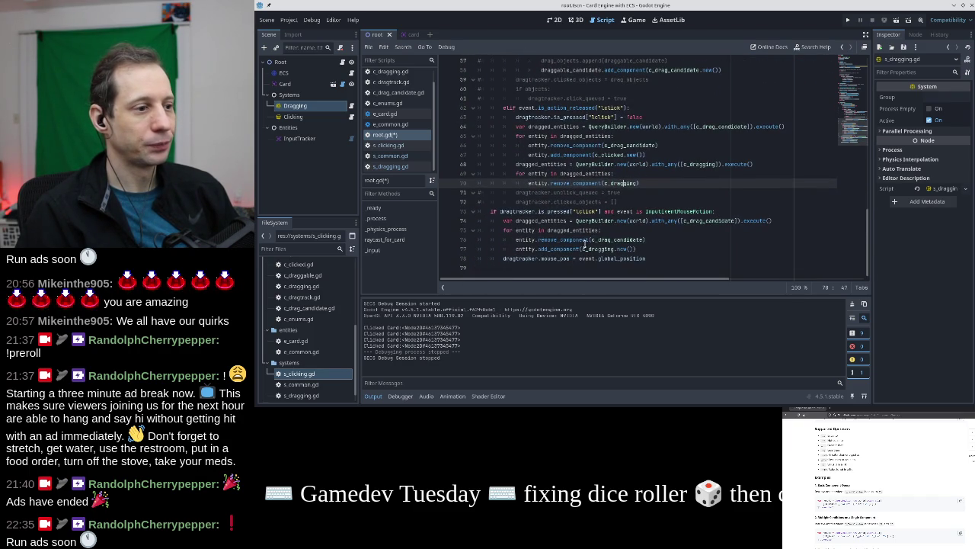
pyautogui.click(641, 258)
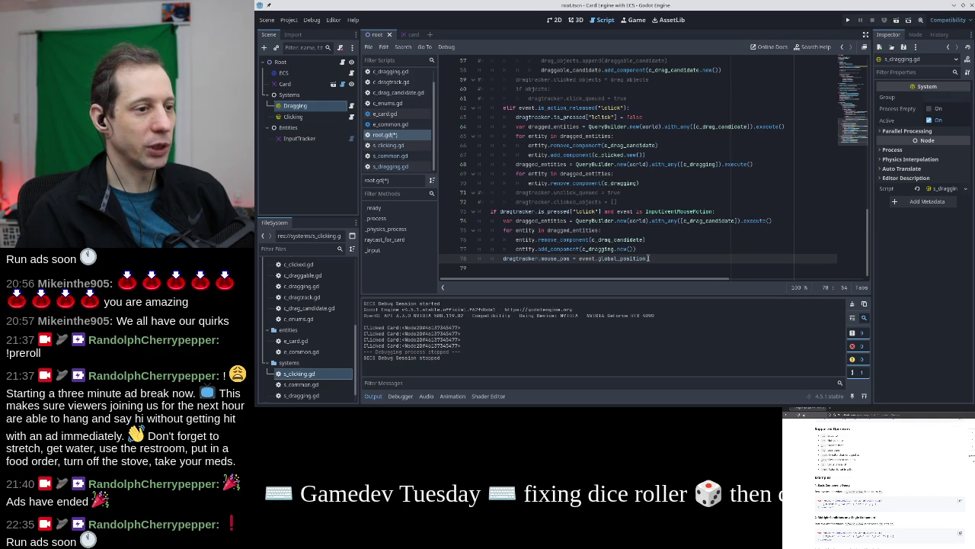
pyautogui.press('F5')
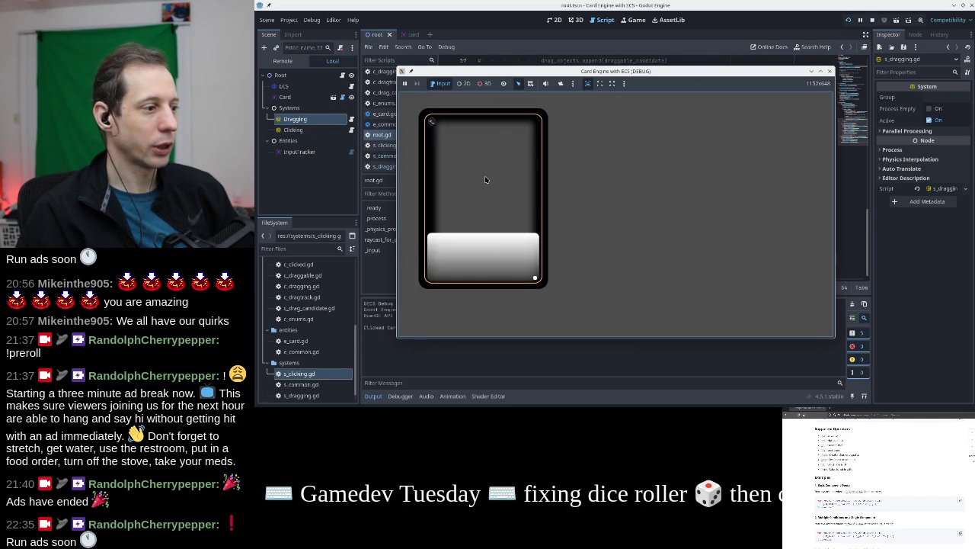
# Drag the card, close the game, then delete the commented clicked_objects and click_queued lines
pyautogui.moveTo(478, 189)
pyautogui.mouseDown()
pyautogui.moveTo(615, 187)
pyautogui.moveTo(653, 176)
pyautogui.mouseUp()
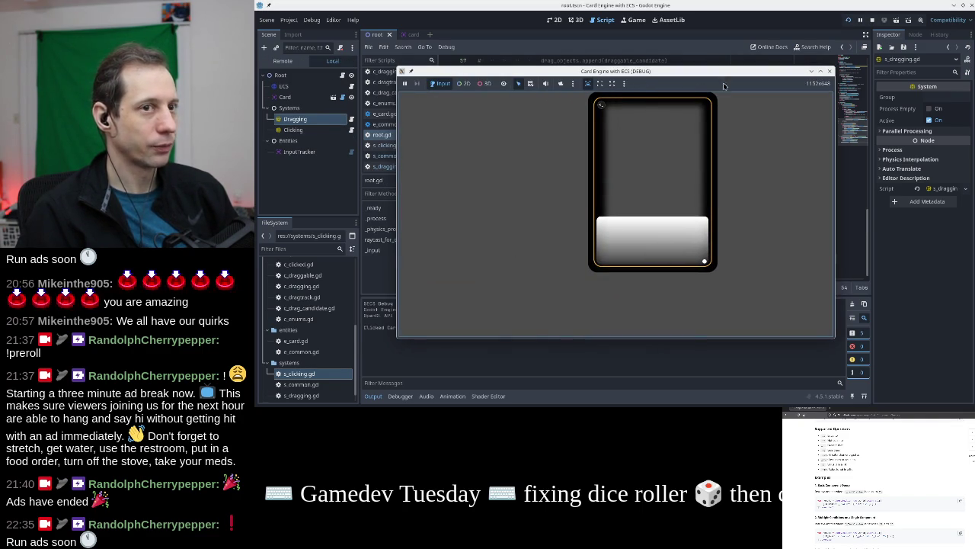
pyautogui.click(829, 71)
pyautogui.click(659, 183)
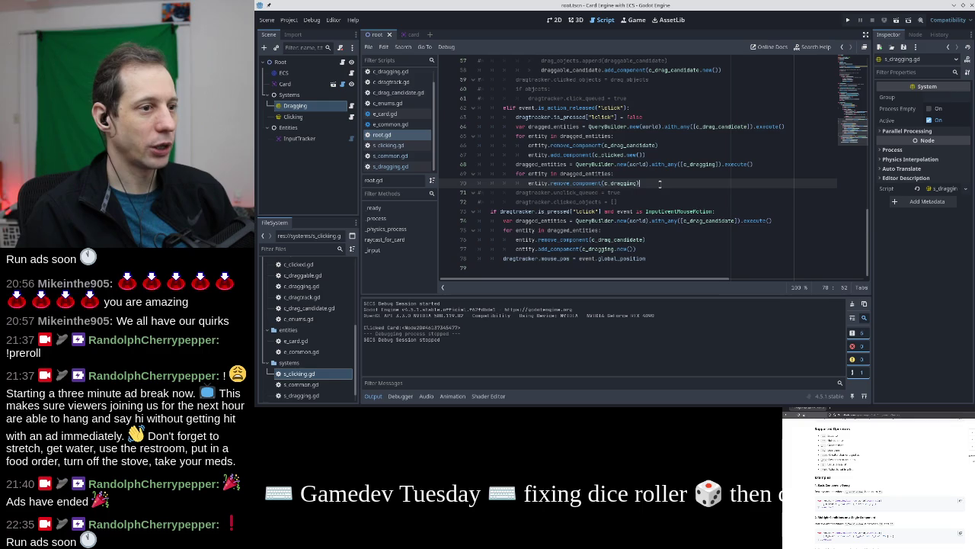
pyautogui.hotkey('shift', 'Down')
pyautogui.hotkey('shift', 'Down')
pyautogui.press('BackSpace')
pyautogui.hotkey('ctrl', 'z')
pyautogui.hotkey('ctrl', 'z')
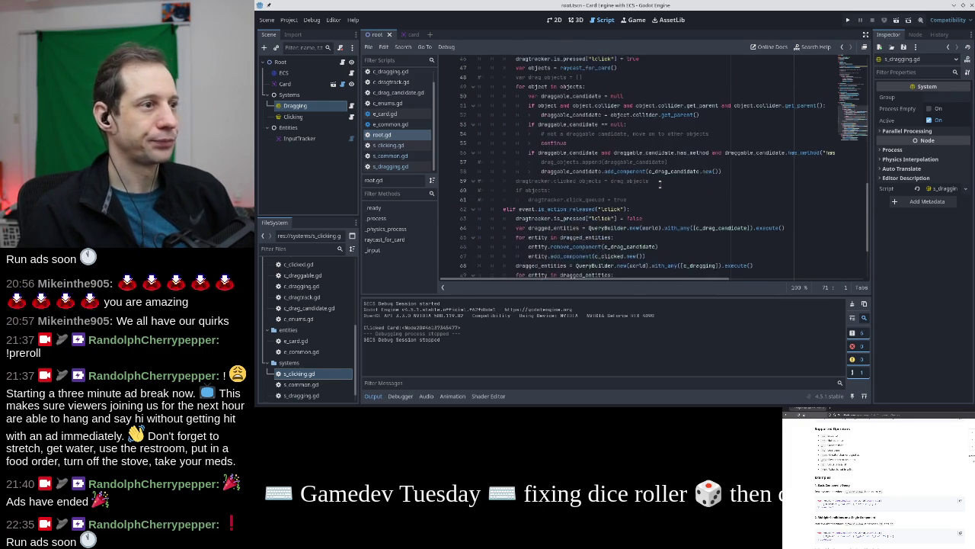
pyautogui.hotkey('shift', 'Down')
pyautogui.hotkey('shift', 'Down')
pyautogui.hotkey('shift', 'Down')
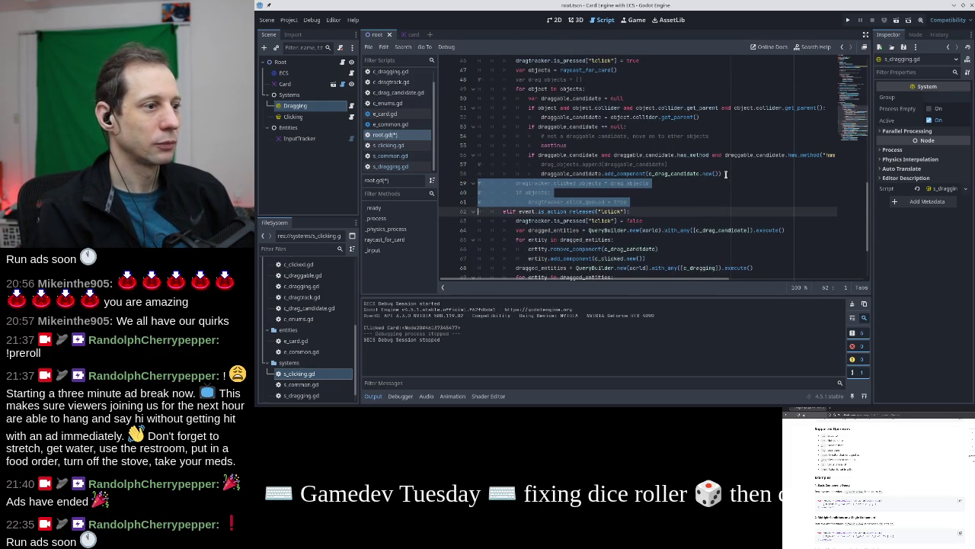
pyautogui.press('BackSpace')
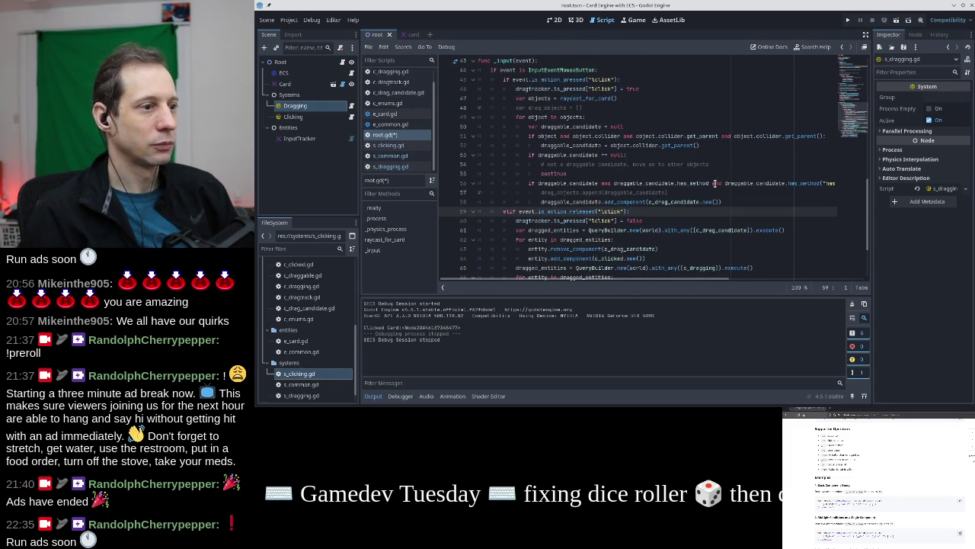
# Delete the drag_objects append line and its unused declaration
pyautogui.press('Up')
pyautogui.press('Up')
pyautogui.hotkey('shift', 'Down')
pyautogui.press('BackSpace')
pyautogui.press('Up')
pyautogui.press('Up')
pyautogui.press('Up')
pyautogui.hotkey('shift', 'Down')
pyautogui.press('BackSpace')
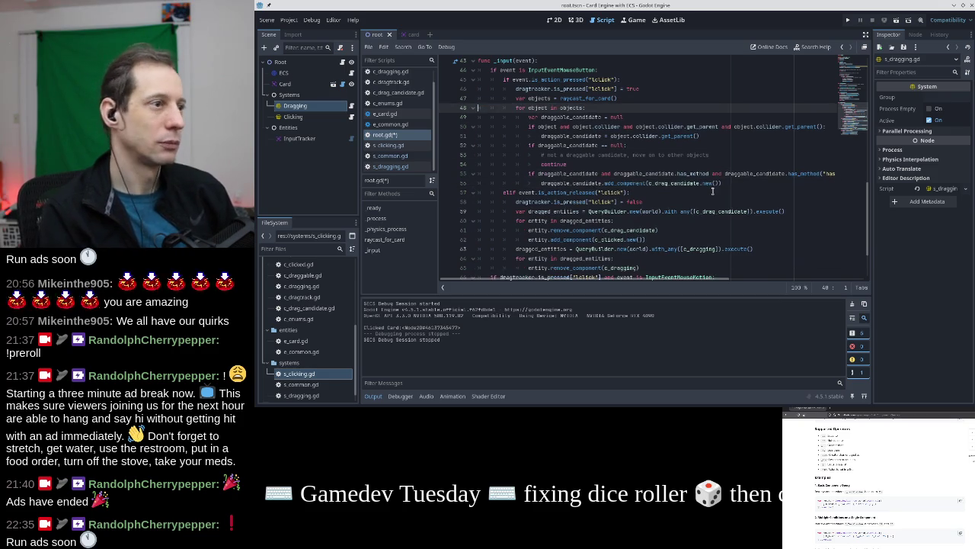
# Go to the top variable declarations and search the script for 'world'
pyautogui.scroll(4, 713, 191)
pyautogui.scroll(4, 713, 191)
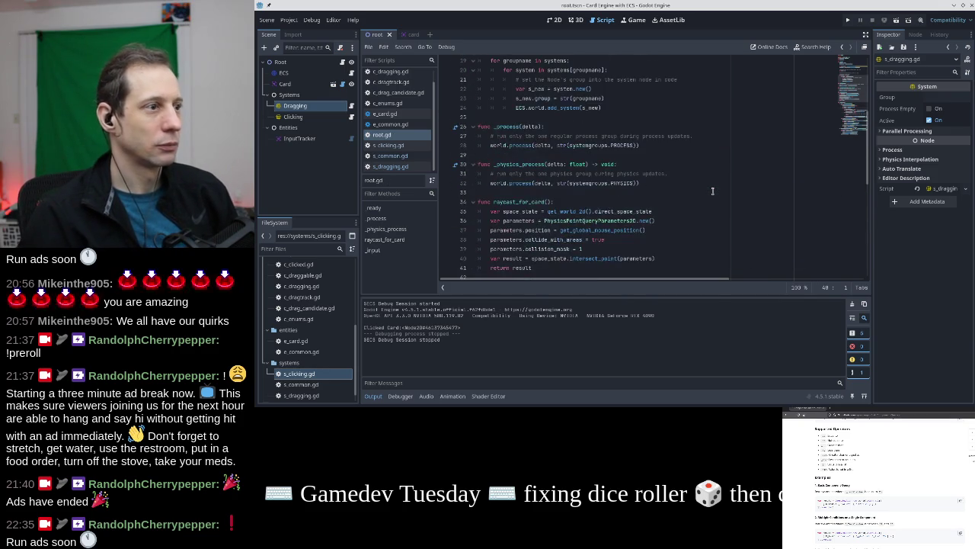
pyautogui.scroll(6, 714, 191)
pyautogui.click(589, 90)
pyautogui.click(571, 97)
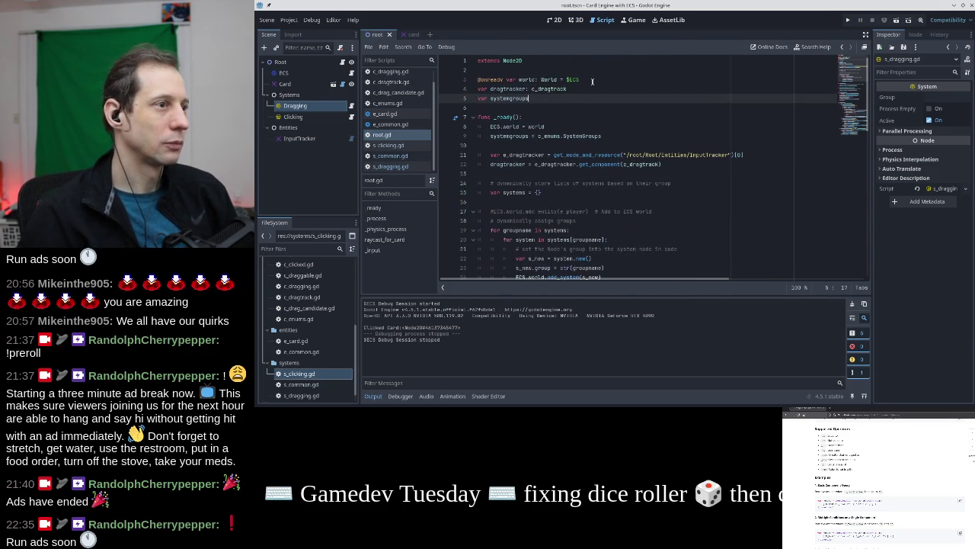
pyautogui.click(596, 79)
pyautogui.hotkey('ctrl', 'f')
pyautogui.write('world')
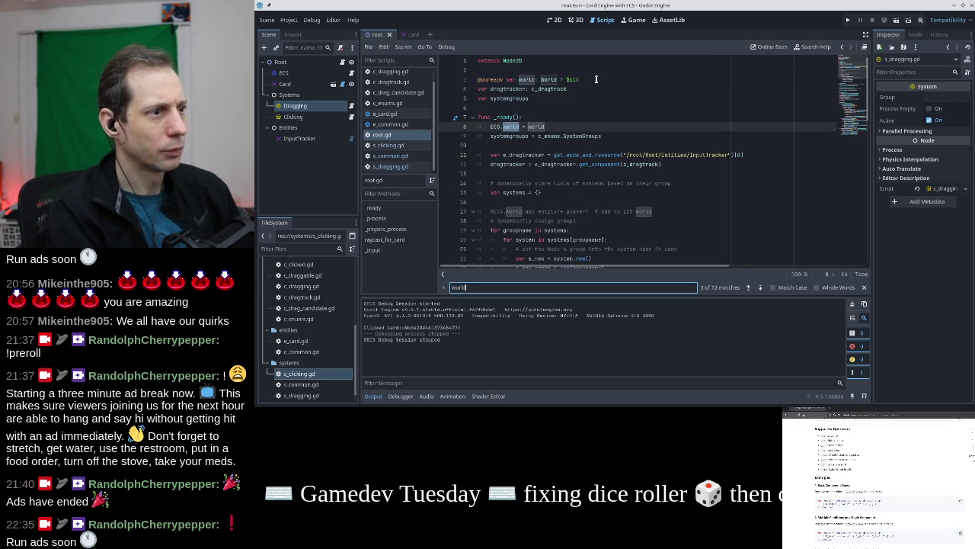
pyautogui.press('Return')
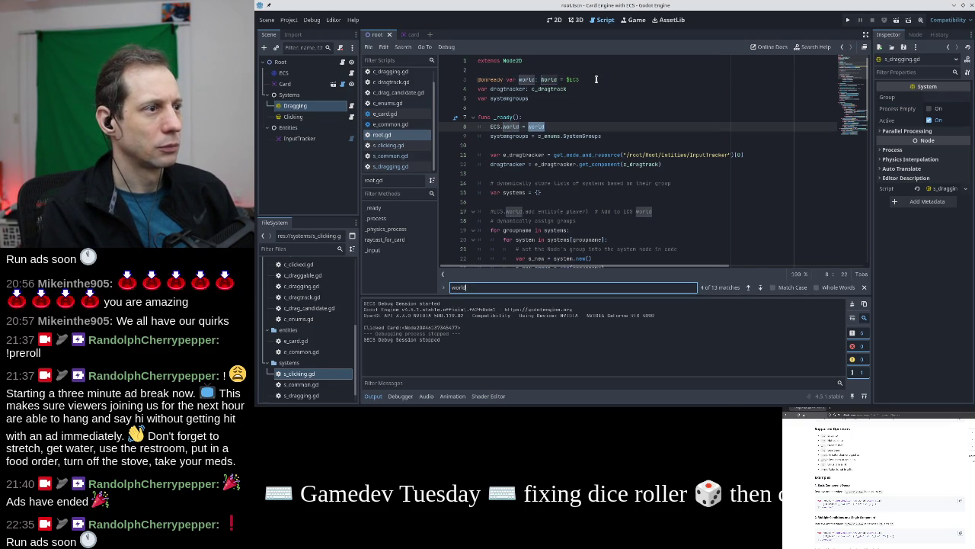
pyautogui.press('Escape')
pyautogui.press('Up')
pyautogui.press('Up')
pyautogui.press('Up')
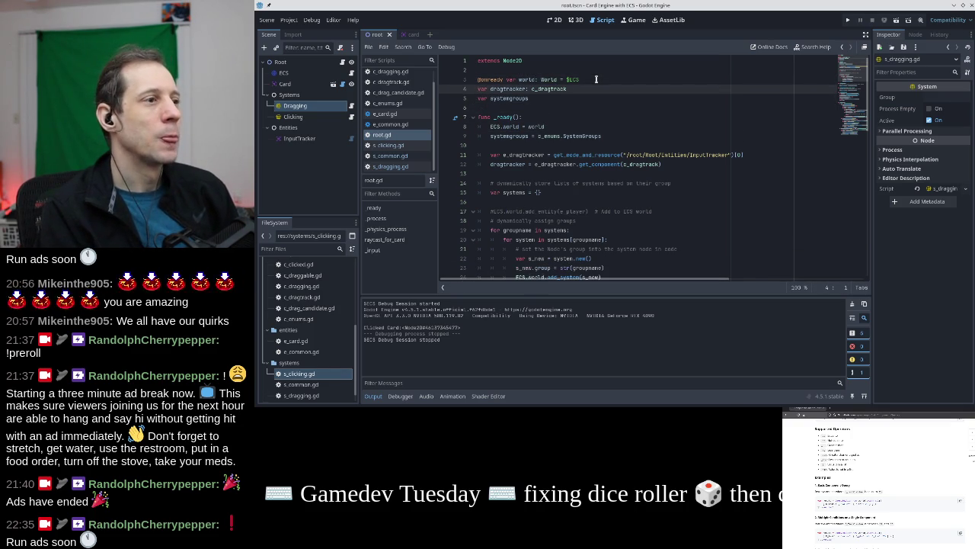
# Search for 'dragtracker' and review the systemgroups assignment in _ready
pyautogui.hotkey('ctrl', 'f')
pyautogui.write('dragtracker')
pyautogui.press('Return')
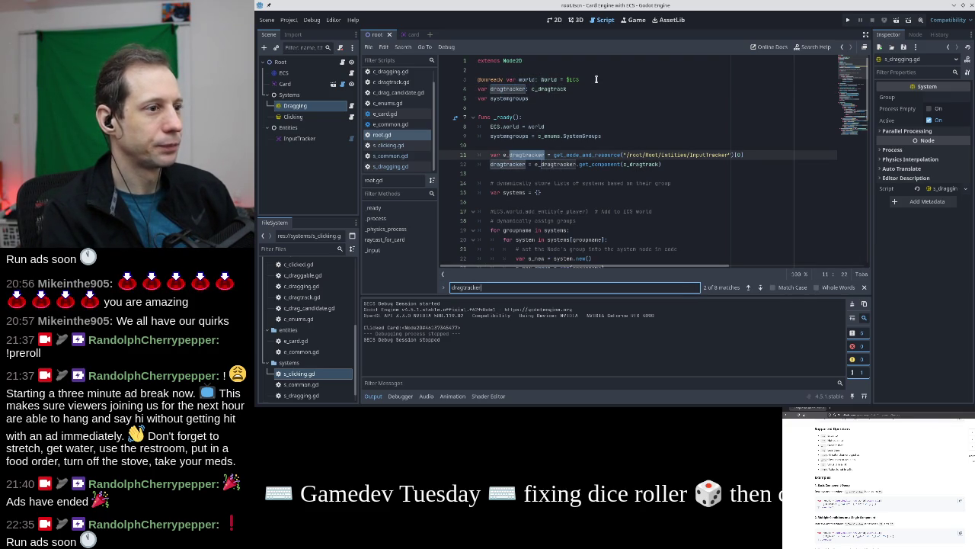
pyautogui.press('Escape')
pyautogui.press('Up')
pyautogui.press('Up')
pyautogui.press('Up')
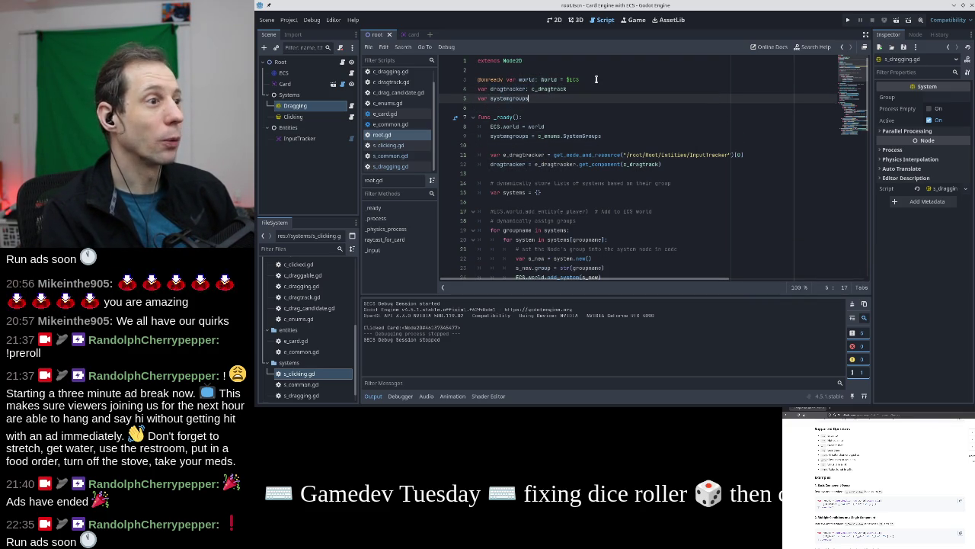
pyautogui.press('Down')
pyautogui.press('Down')
pyautogui.press('Down')
pyautogui.press('Home')
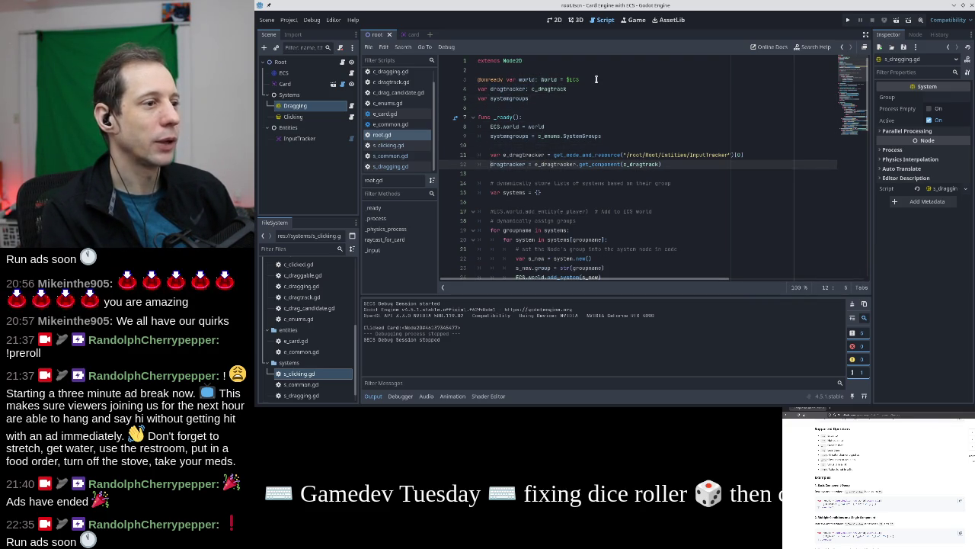
pyautogui.press('Up')
pyautogui.press('Up')
pyautogui.press('Up')
pyautogui.press('Down')
pyautogui.press('Down')
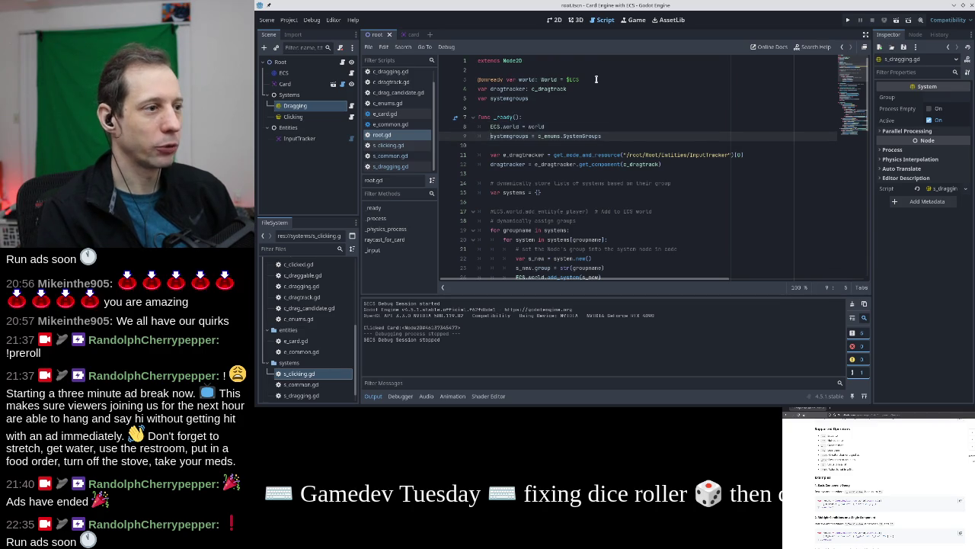
pyautogui.scroll(-2, 597, 79)
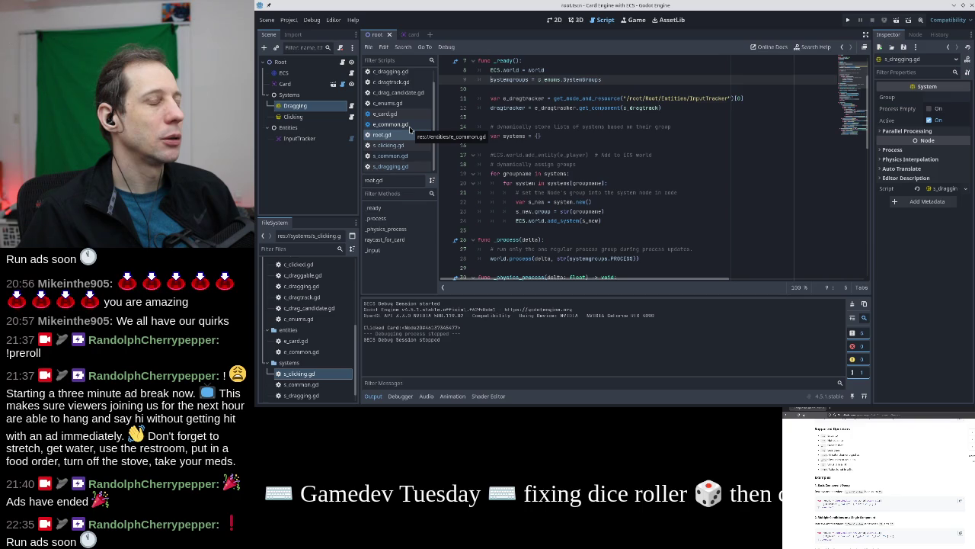
pyautogui.scroll(1, 407, 114)
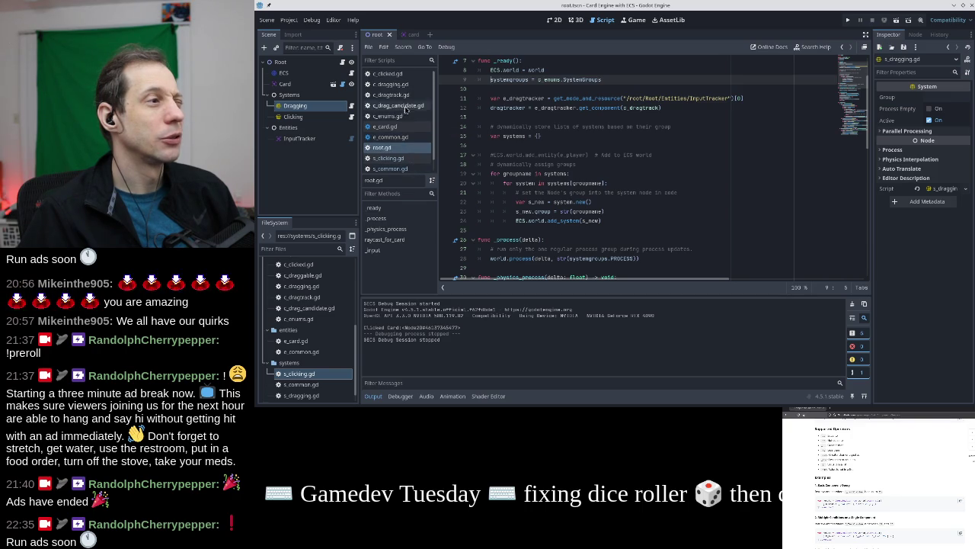
# Comment out the click_queued, clicked_objects and unclick_queued variables in c_dragtrack.gd
pyautogui.click(403, 94)
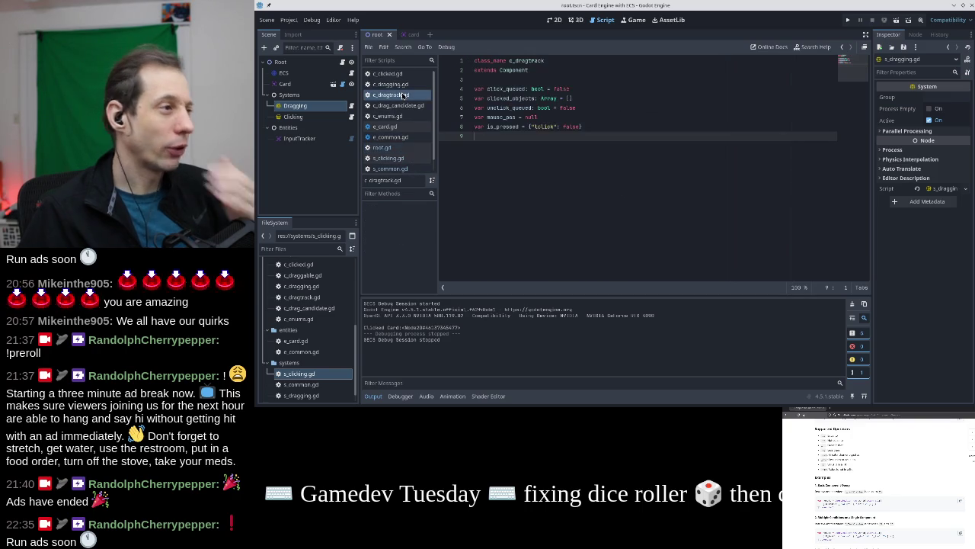
pyautogui.click(597, 127)
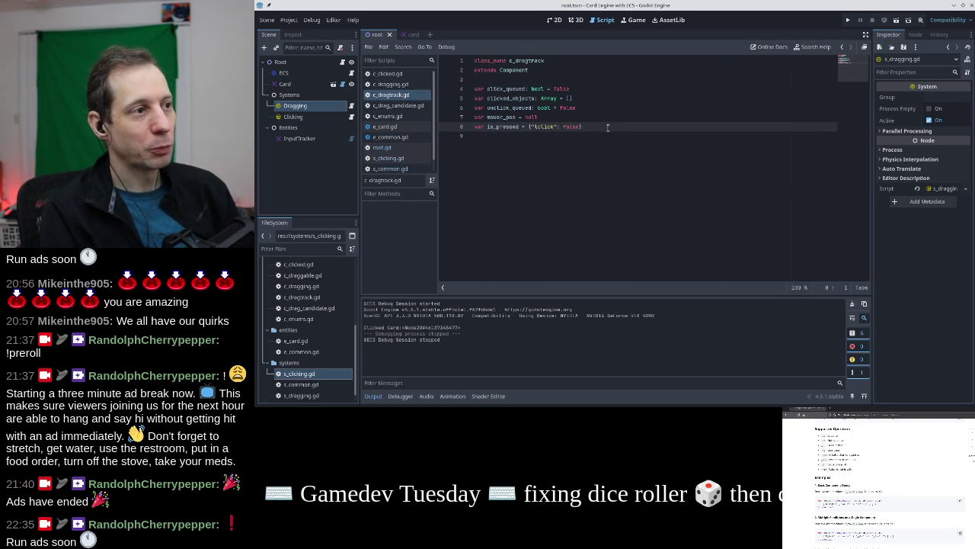
pyautogui.press('Up')
pyautogui.press('Home')
pyautogui.press('Up')
pyautogui.press('Up')
pyautogui.press('Up')
pyautogui.hotkey('ctrl', 'k')
pyautogui.press('Down')
pyautogui.hotkey('ctrl', 'k')
pyautogui.press('Down')
pyautogui.hotkey('ctrl', 'k')
# Run the game, drag the card right and click it, then close the game
pyautogui.press('F5')
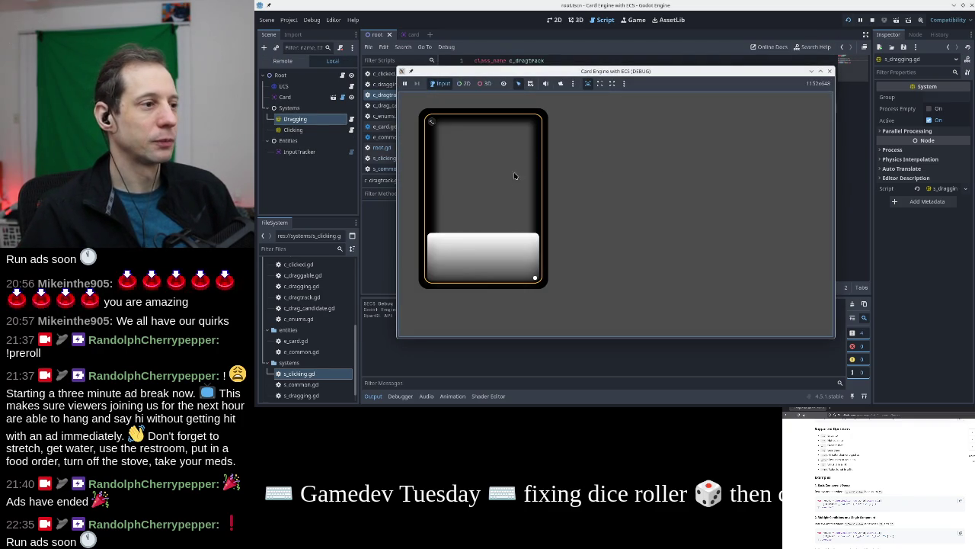
pyautogui.moveTo(505, 182)
pyautogui.mouseDown()
pyautogui.moveTo(557, 148)
pyautogui.moveTo(696, 172)
pyautogui.mouseUp()
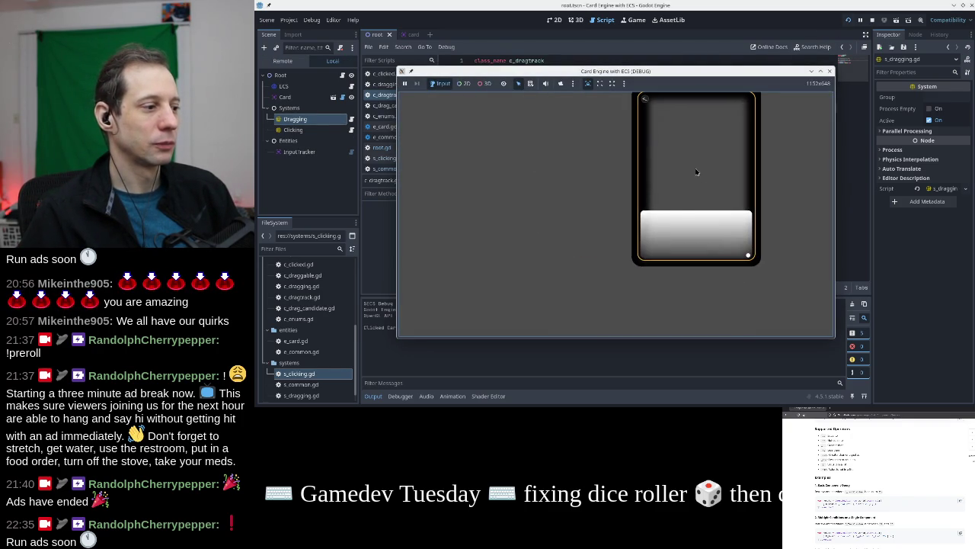
pyautogui.click(668, 176)
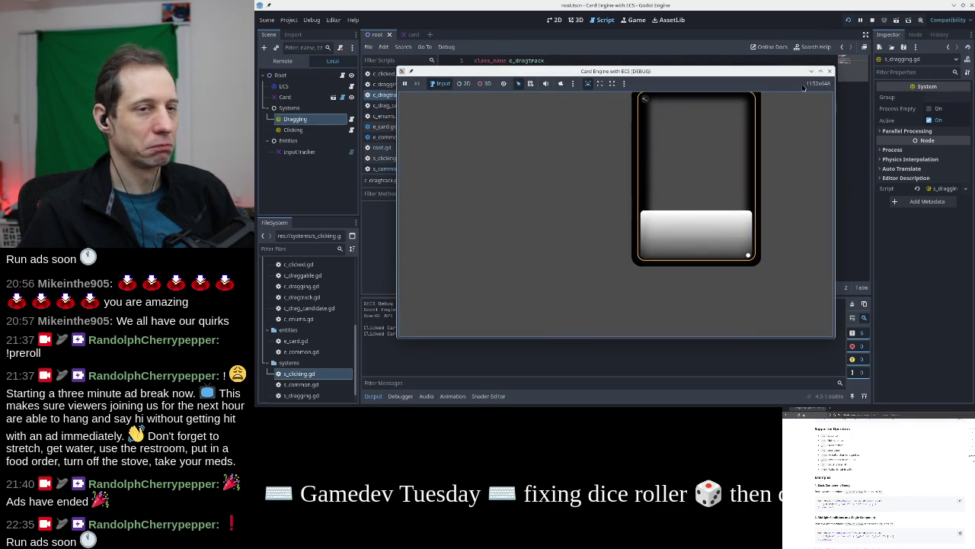
pyautogui.click(831, 71)
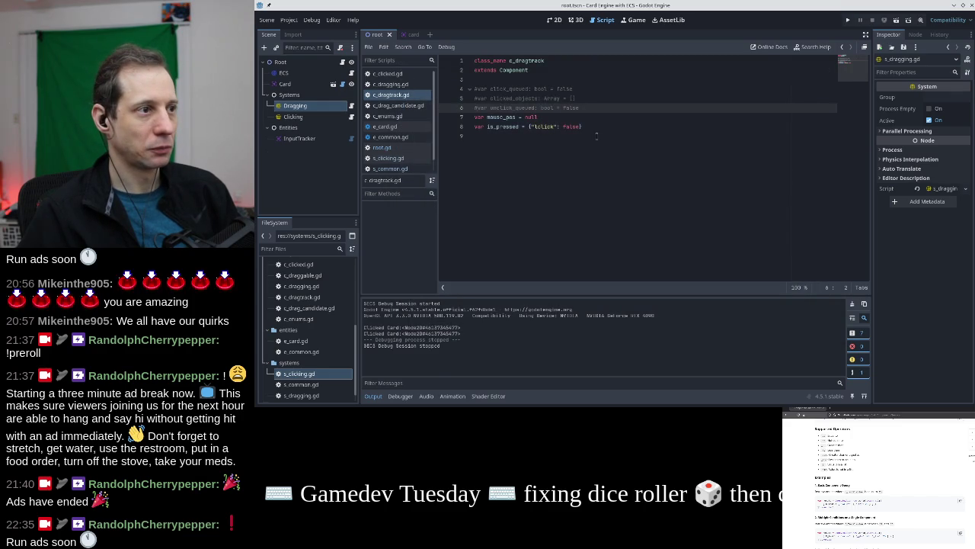
# Delete the three commented queue lines in c_dragtrack.gd and save, keeping mouse_pos and is_pressed
pyautogui.press('Up')
pyautogui.press('Up')
pyautogui.hotkey('ctrl', 'shift', 'k')
pyautogui.hotkey('ctrl', 'shift', 'k')
pyautogui.hotkey('ctrl', 'shift', 'k')
pyautogui.hotkey('ctrl', 's')
pyautogui.click(595, 111)
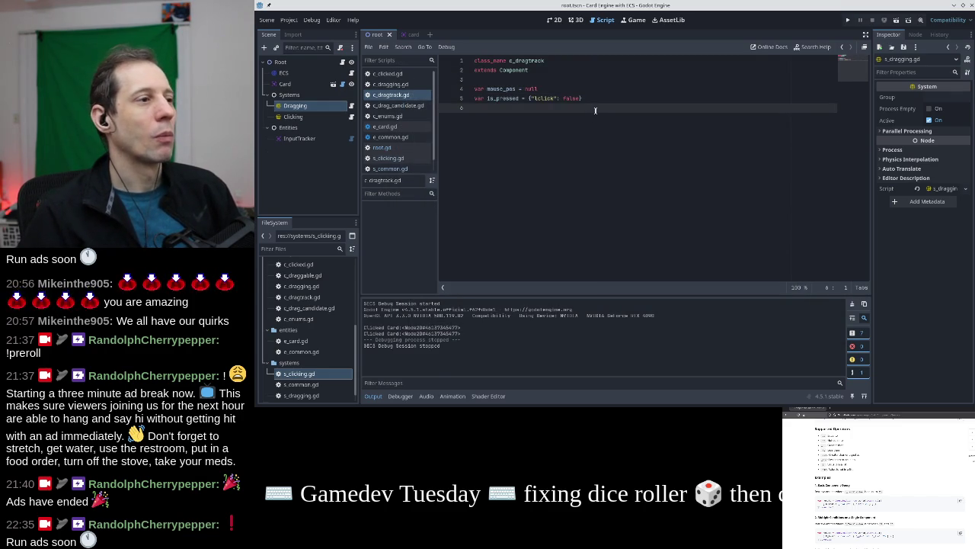
pyautogui.moveTo(583, 98); pyautogui.dragTo(448, 102)
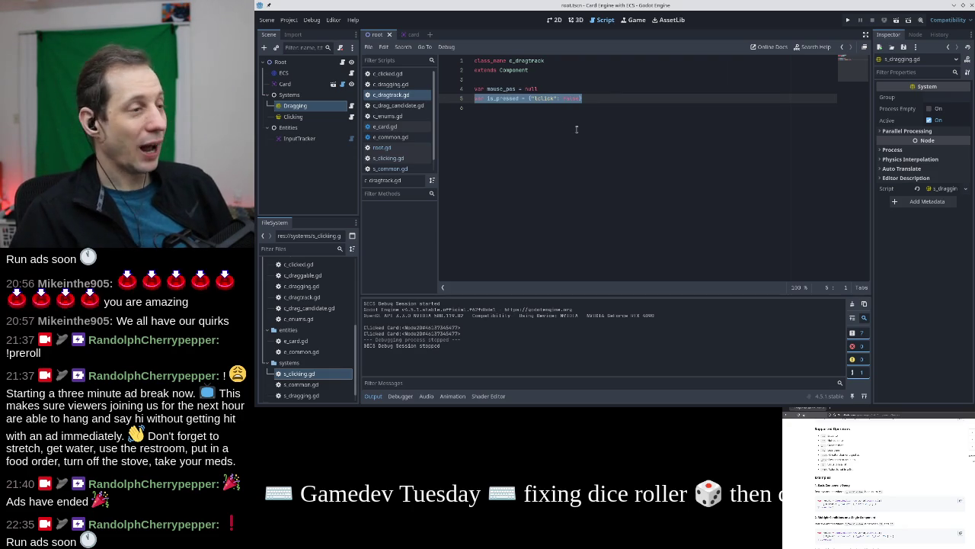
pyautogui.click(598, 98)
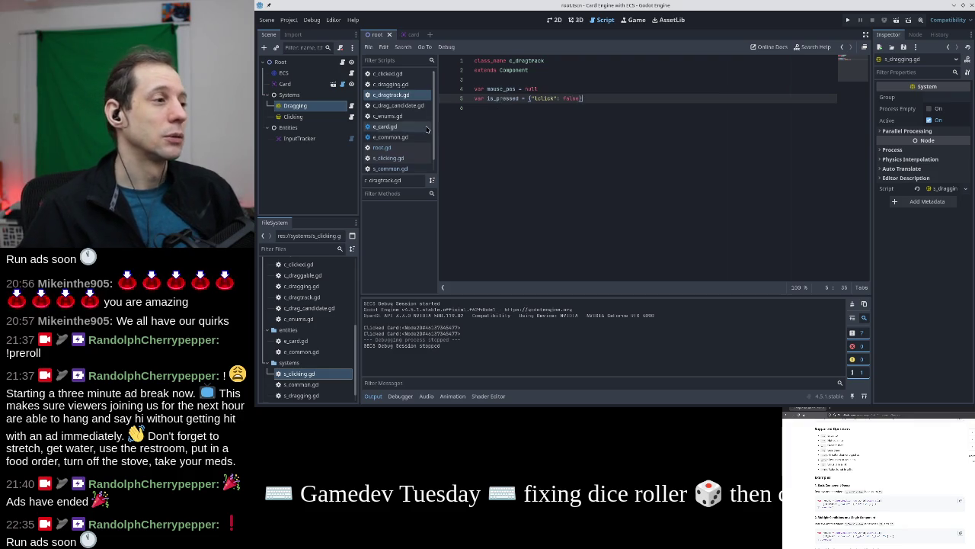
pyautogui.scroll(-1, 396, 126)
# Open root.gd and insert a blank line after the mouse-button check in _input
pyautogui.click(405, 167)
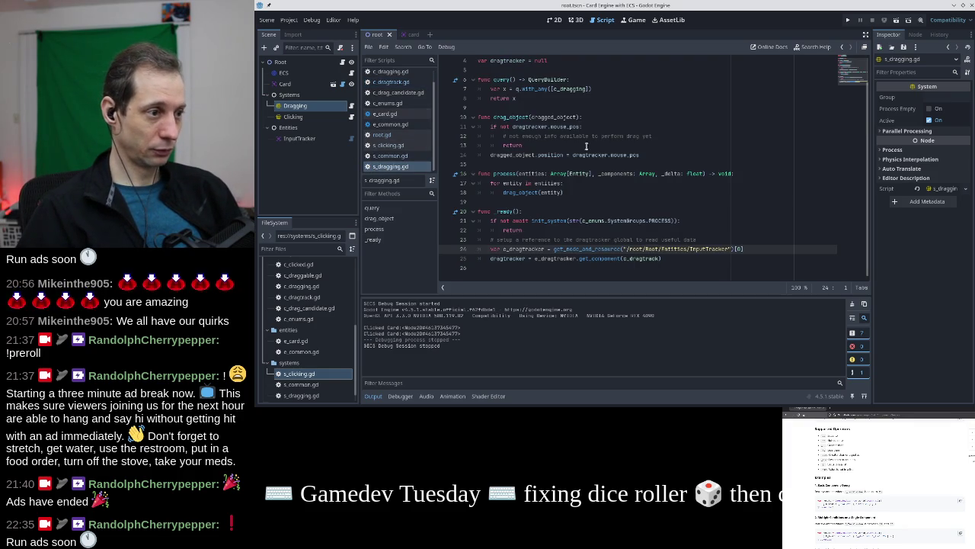
pyautogui.click(409, 136)
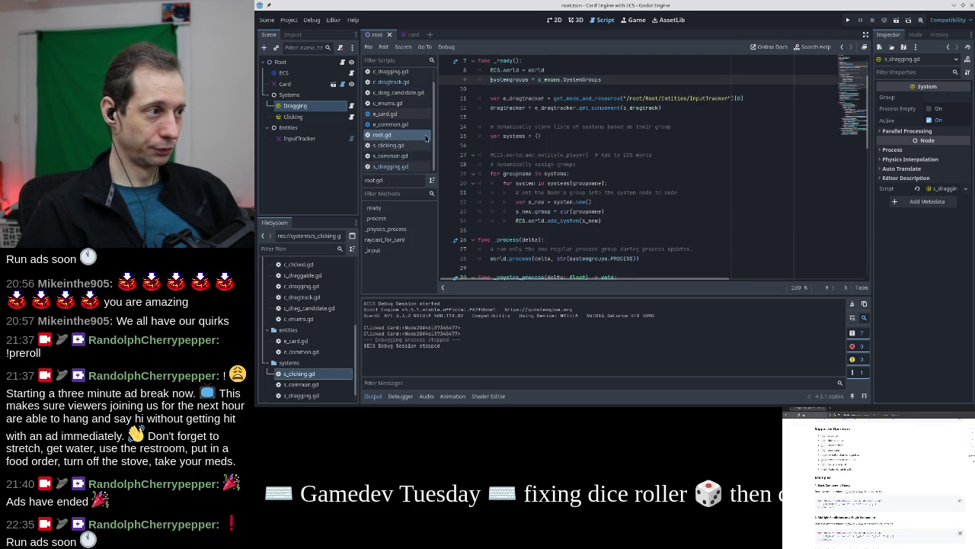
pyautogui.scroll(-10, 547, 133)
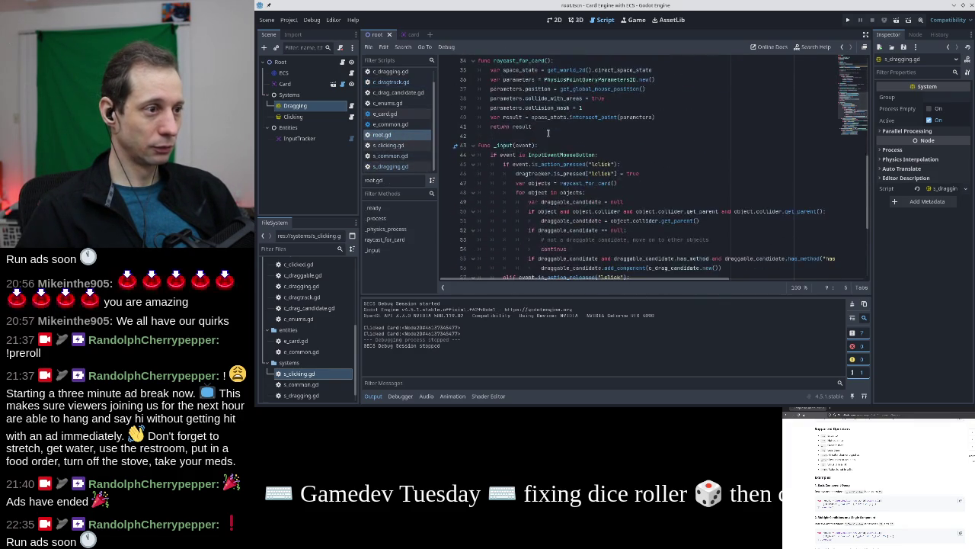
pyautogui.scroll(-1, 548, 133)
pyautogui.click(648, 107)
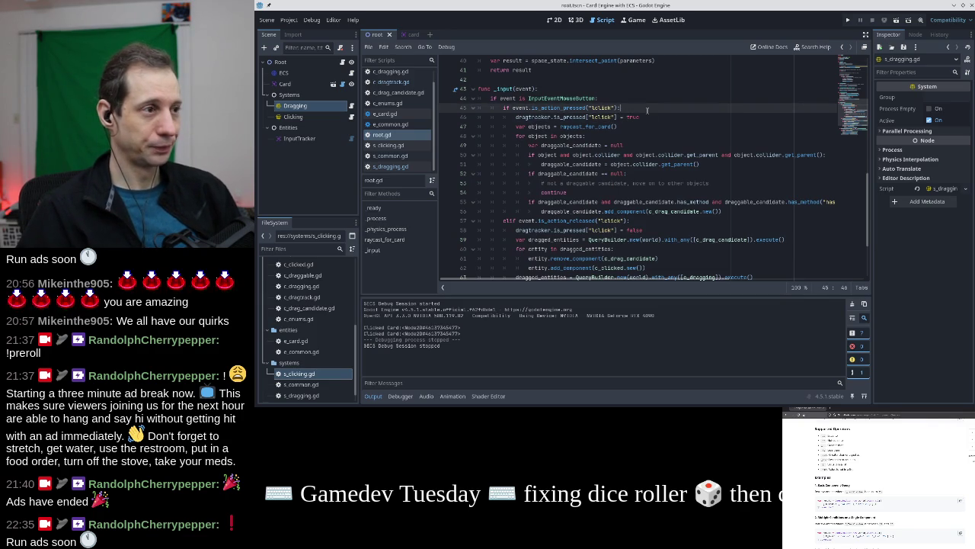
pyautogui.press('Up')
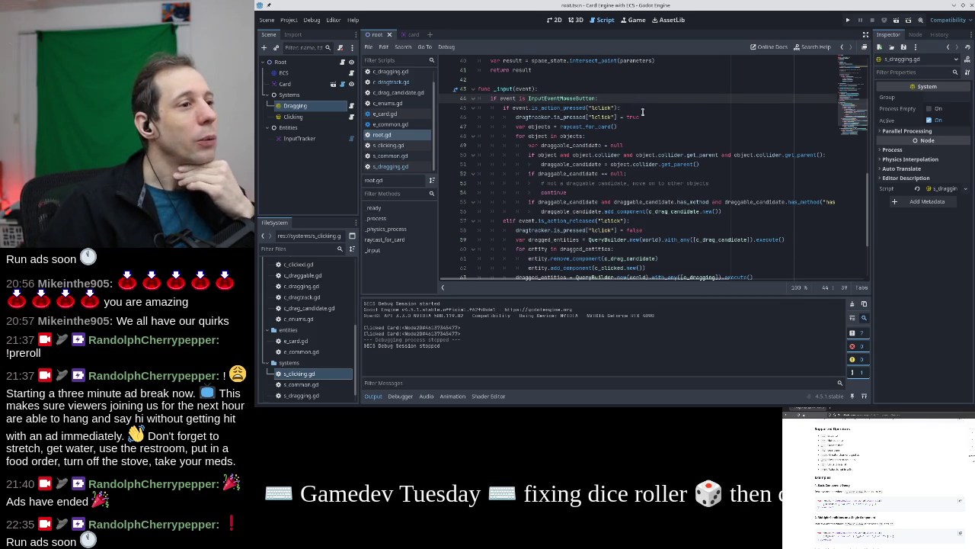
pyautogui.press('Return')
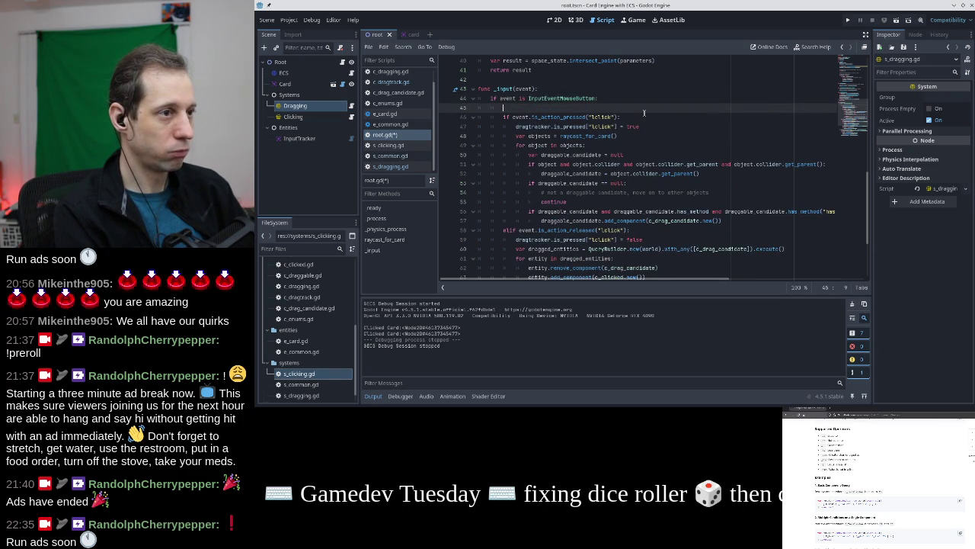
pyautogui.write('e')
# Write the line 'var x: InputEventMouseButton = event as InputEventMouseButton'
pyautogui.press('BackSpace')
pyautogui.write('InputEventMo')
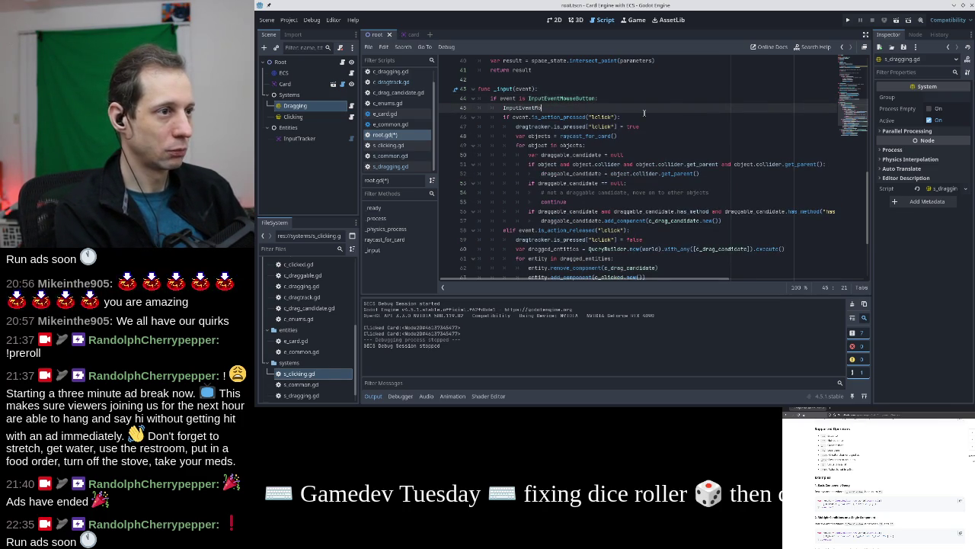
pyautogui.write('useButton.')
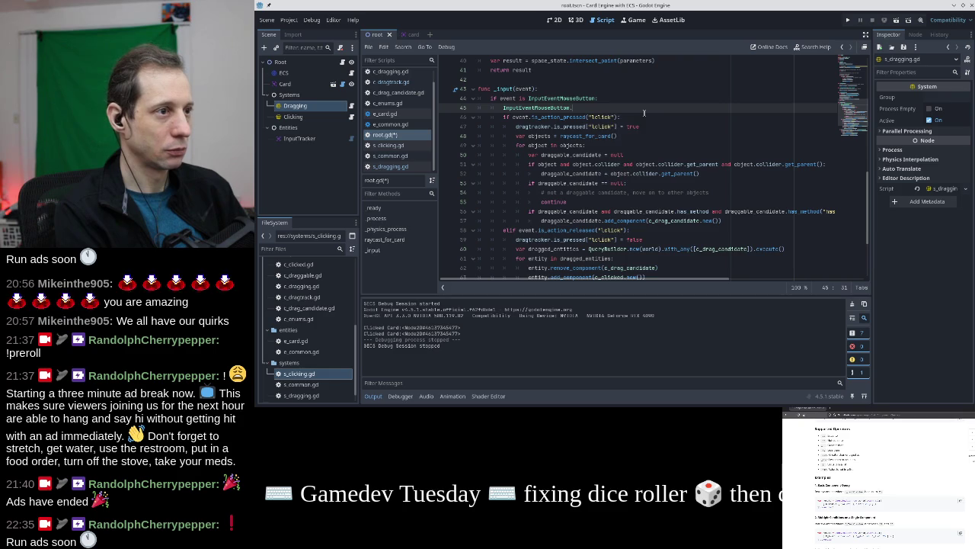
pyautogui.write('get')
pyautogui.press('BackSpace')
pyautogui.press('BackSpace')
pyautogui.press('BackSpace')
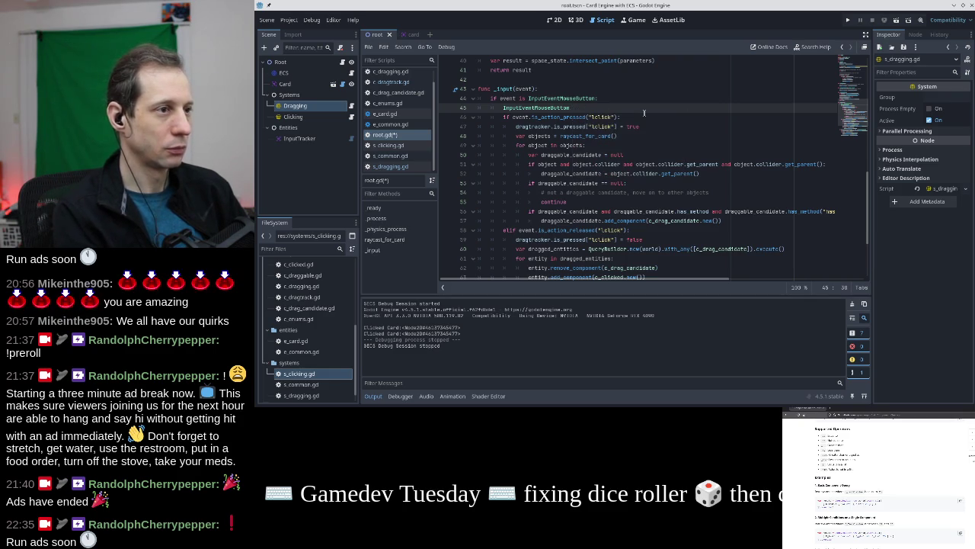
pyautogui.hotkey('shift', 'Home')
pyautogui.write('let x: ')
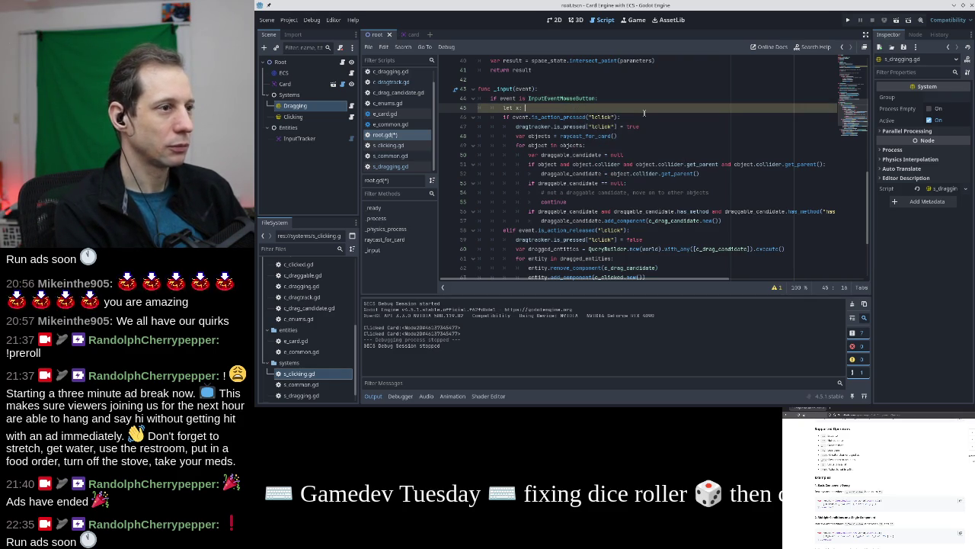
pyautogui.write('InputE')
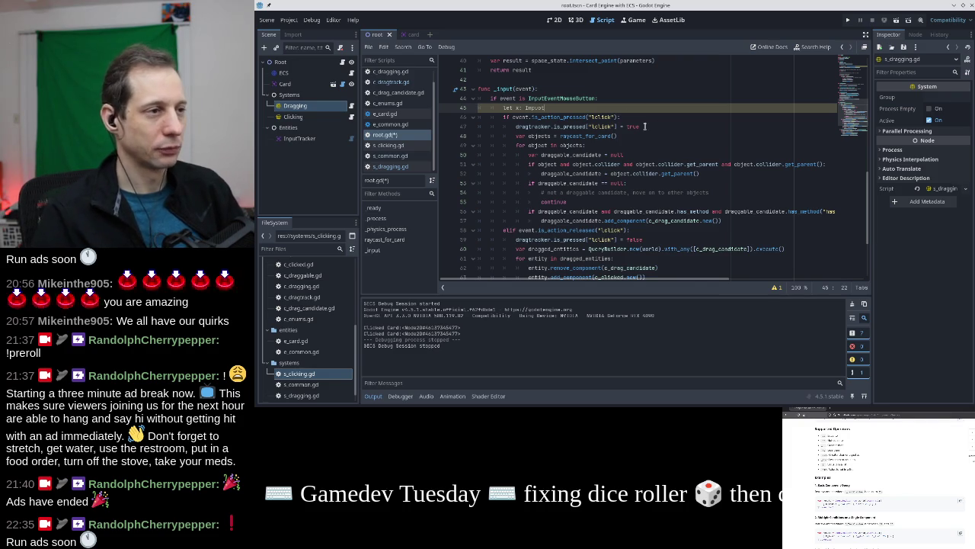
pyautogui.click(573, 98)
pyautogui.press('Return')
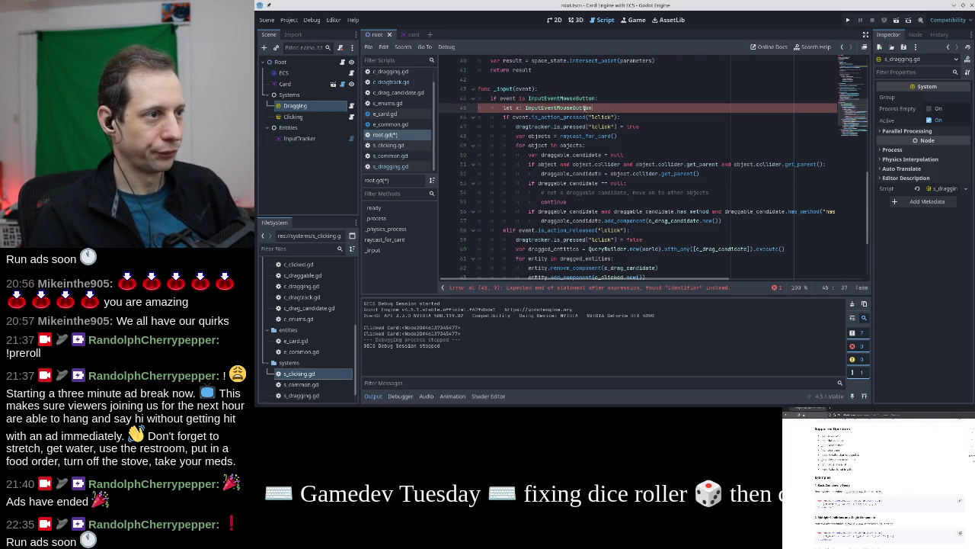
pyautogui.hotkey('ctrl', 'z')
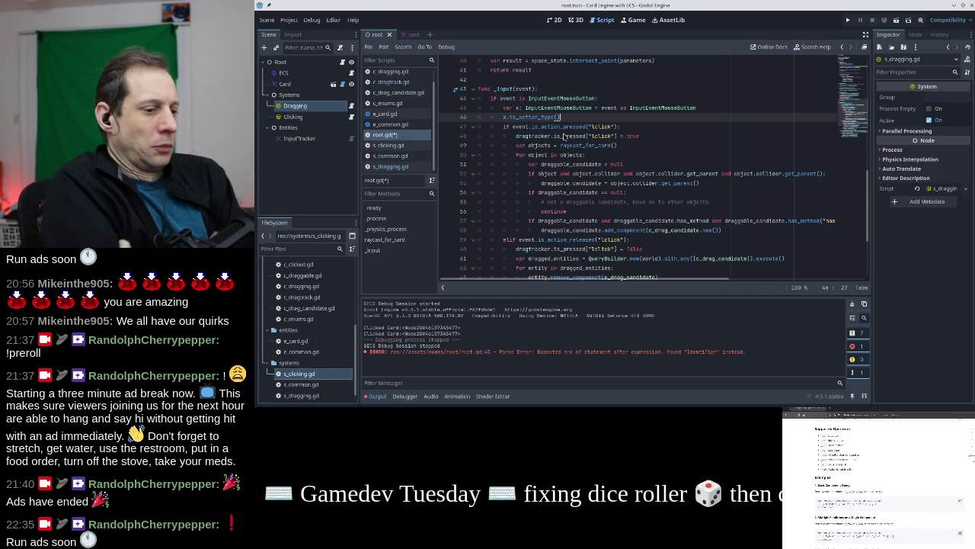
# Begin an x.is_action_type() call on the next line, then restart it as 'x.'
pyautogui.write('(')
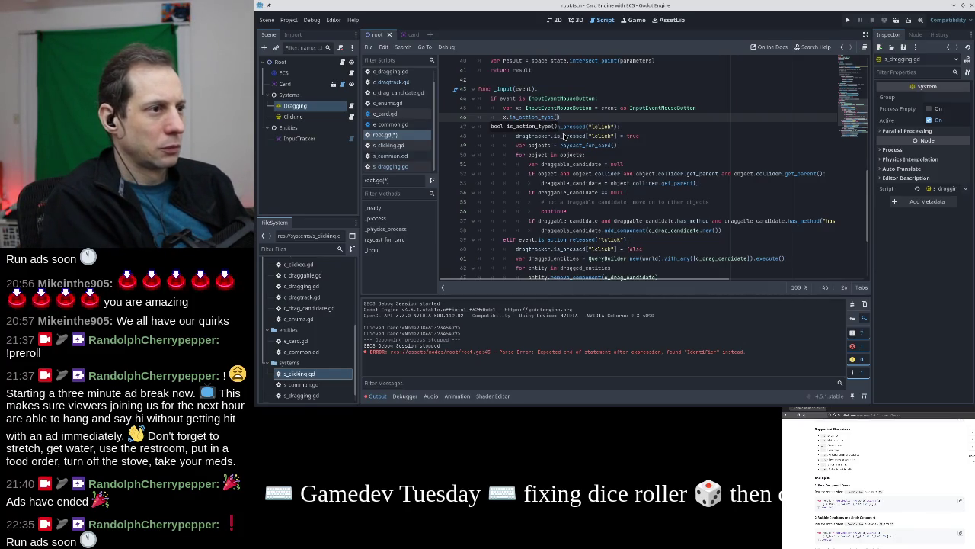
pyautogui.press('Left')
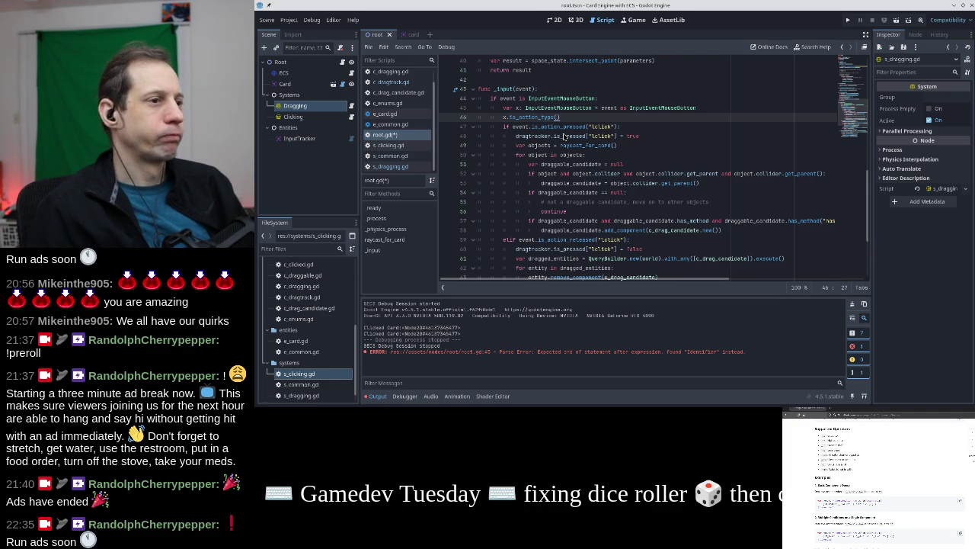
pyautogui.moveTo(573, 127)
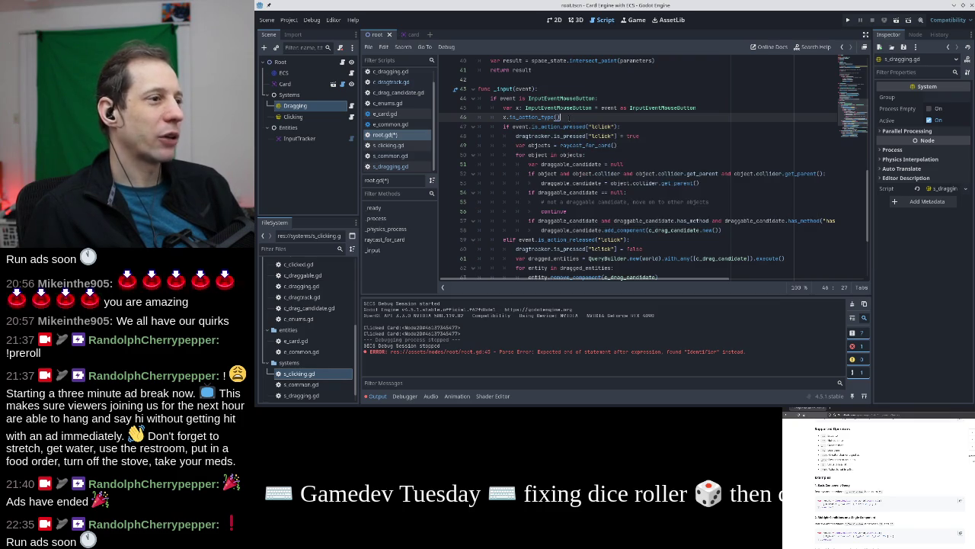
pyautogui.hotkey('shift', 'Home')
pyautogui.write('x.')
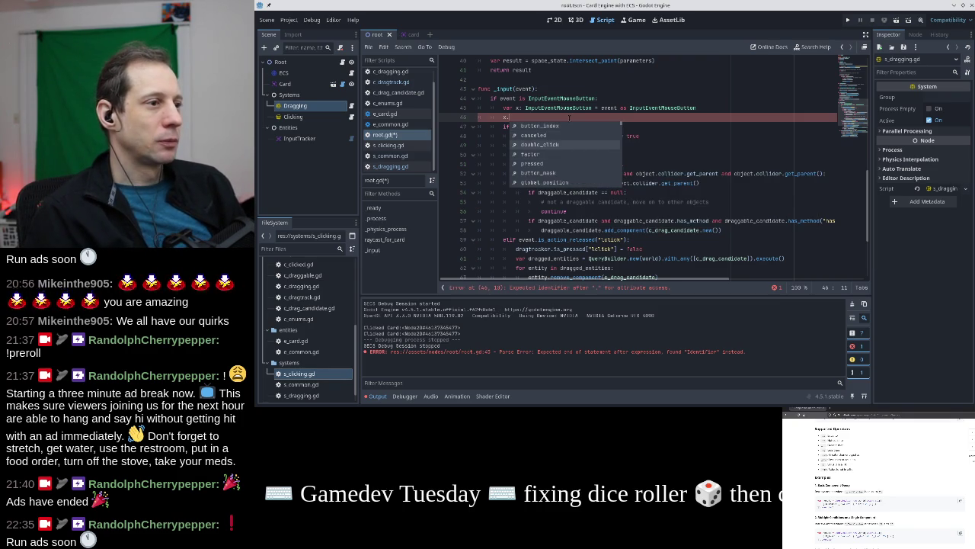
# Browse the autocomplete member suggestions for x. on line 46 of root.gd's _input function
pyautogui.press('Down')
pyautogui.press('Down')
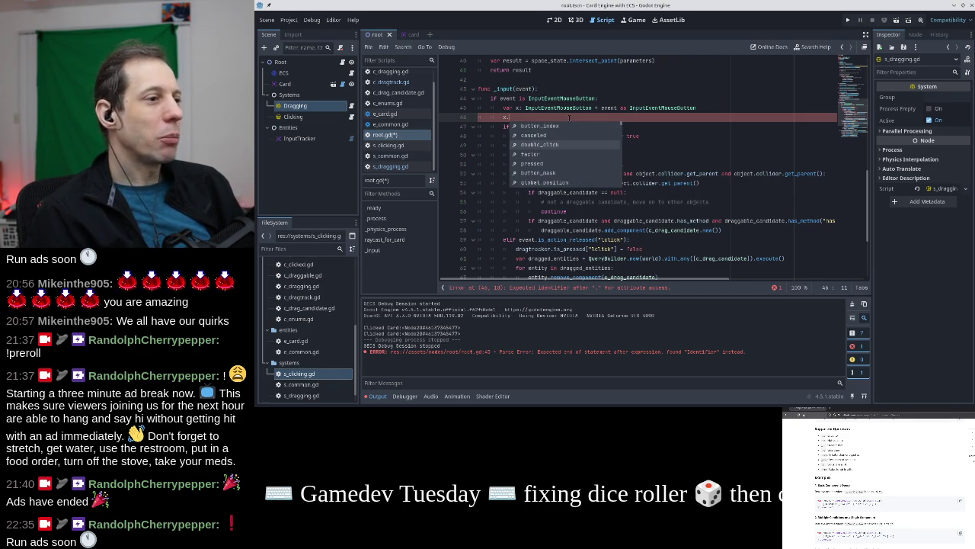
pyautogui.press('Escape')
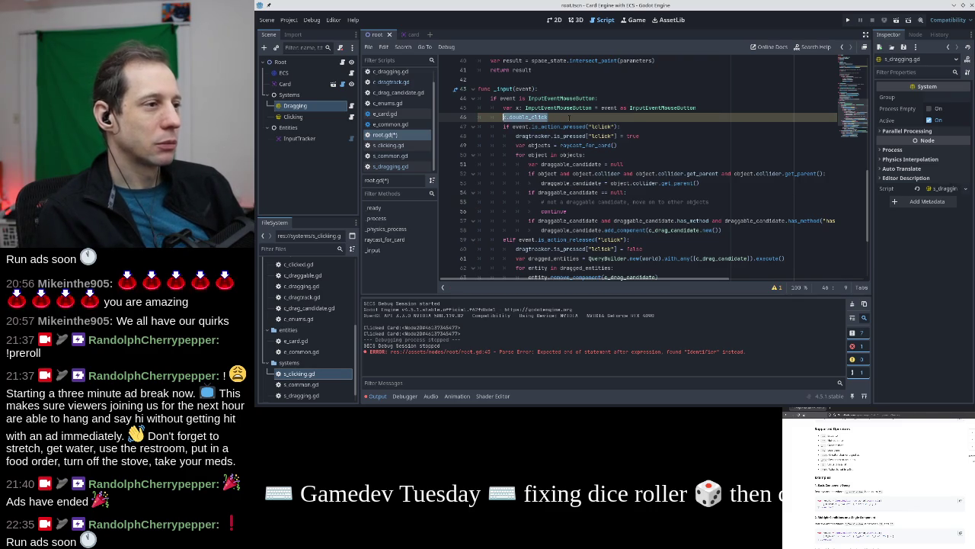
pyautogui.hotkey('ctrl', 'space')
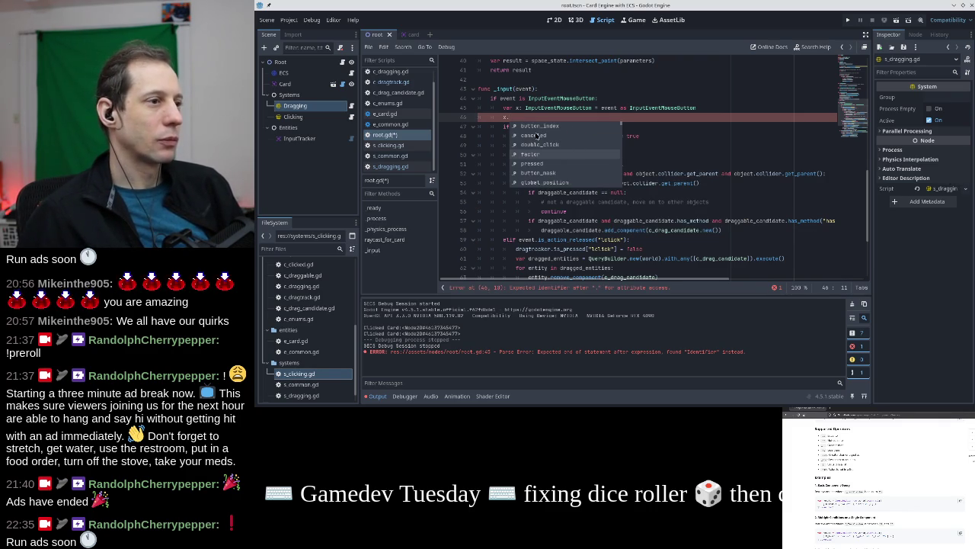
pyautogui.moveTo(536, 139)
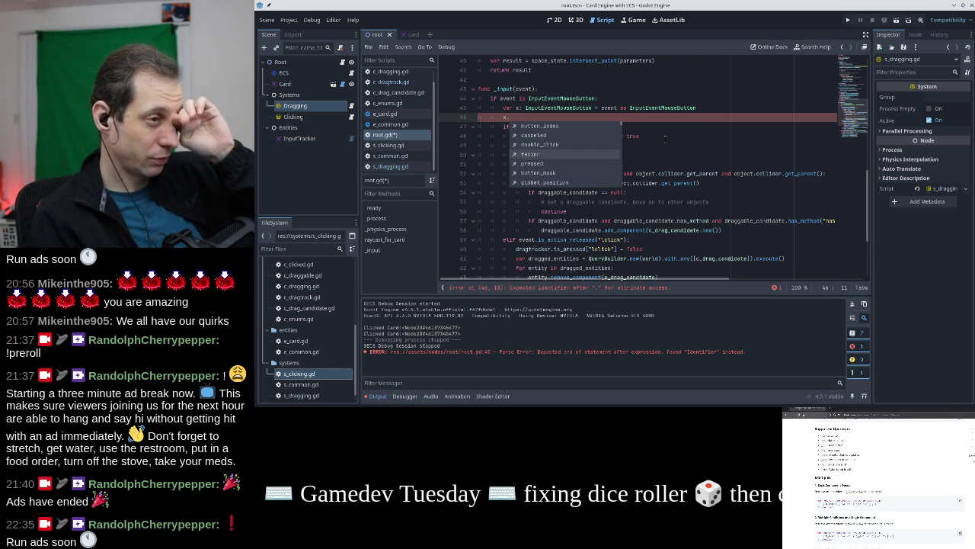
pyautogui.press('Down')
pyautogui.press('Down')
pyautogui.press('Down')
pyautogui.press('Down')
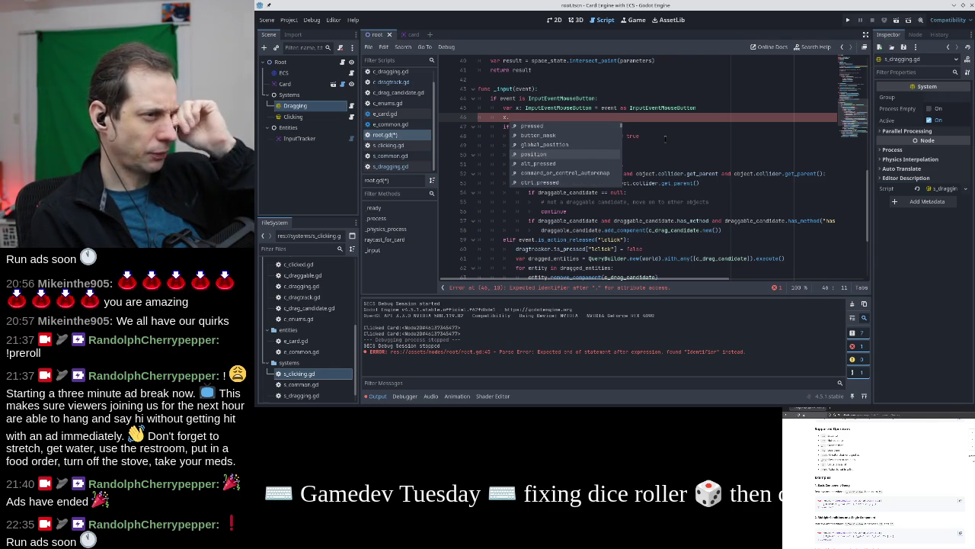
pyautogui.press('Down')
pyautogui.press('Down')
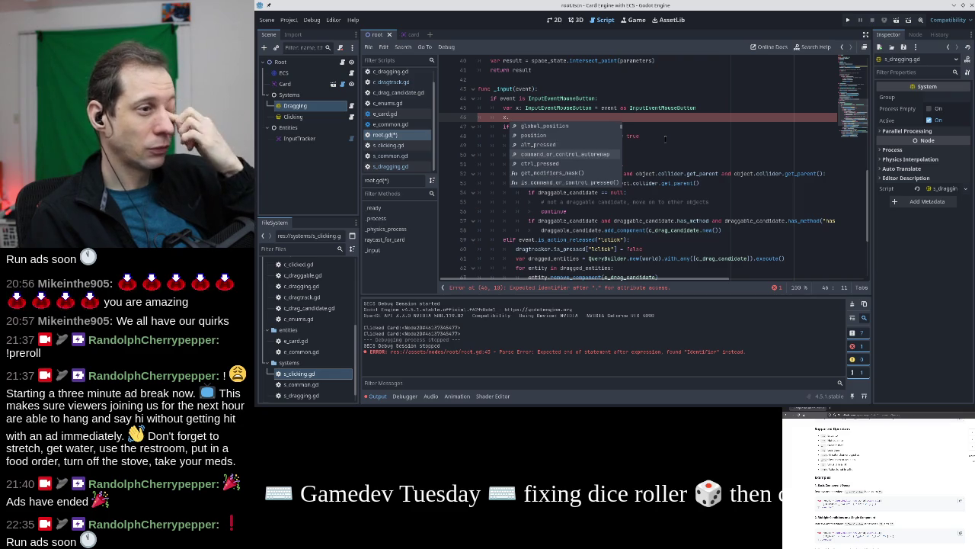
pyautogui.press('Down')
pyautogui.press('Down')
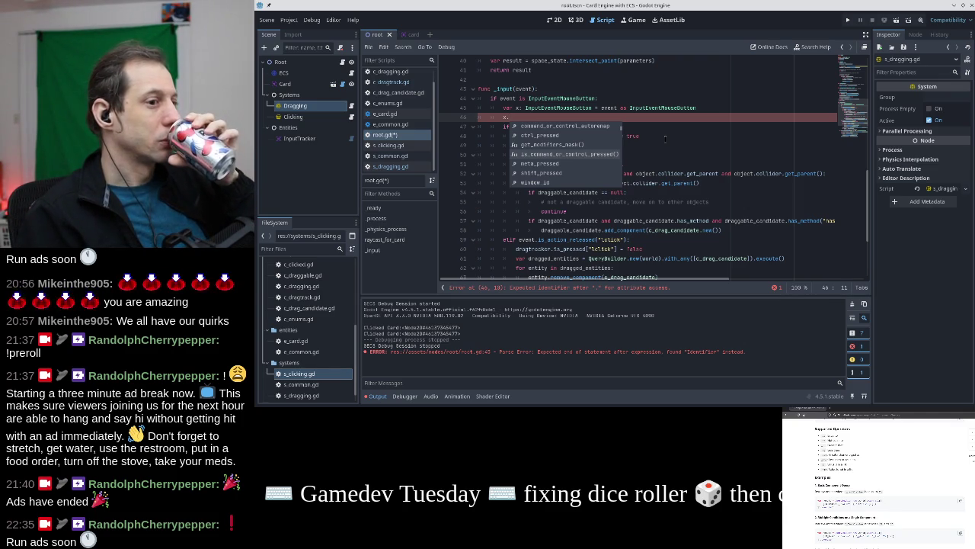
pyautogui.press('Down')
pyautogui.press('Down')
pyautogui.press('Down')
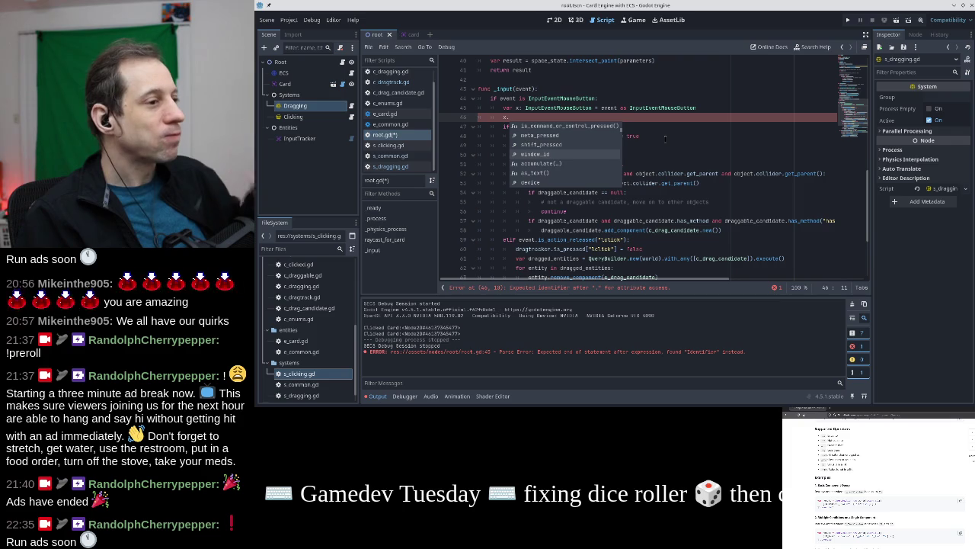
pyautogui.press('Down')
pyautogui.press('Down')
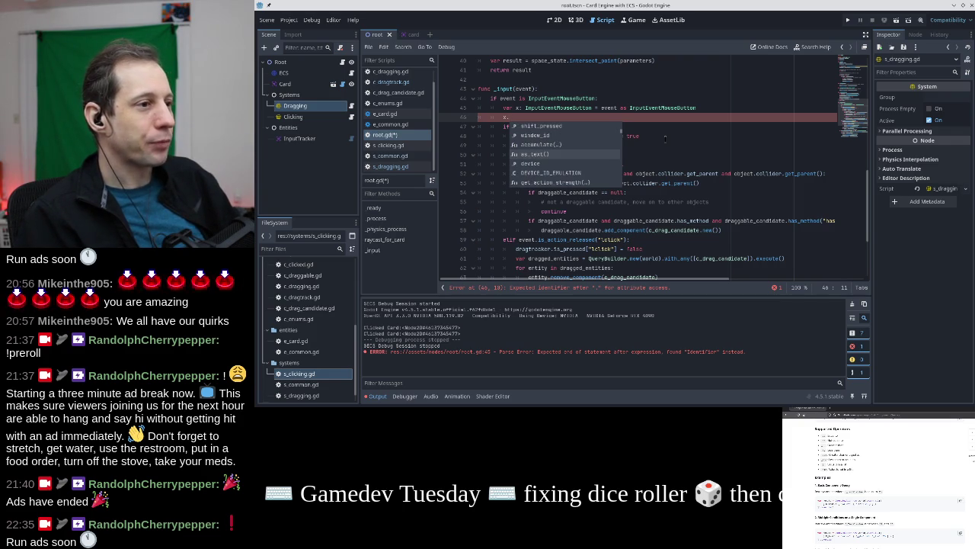
pyautogui.press('Down')
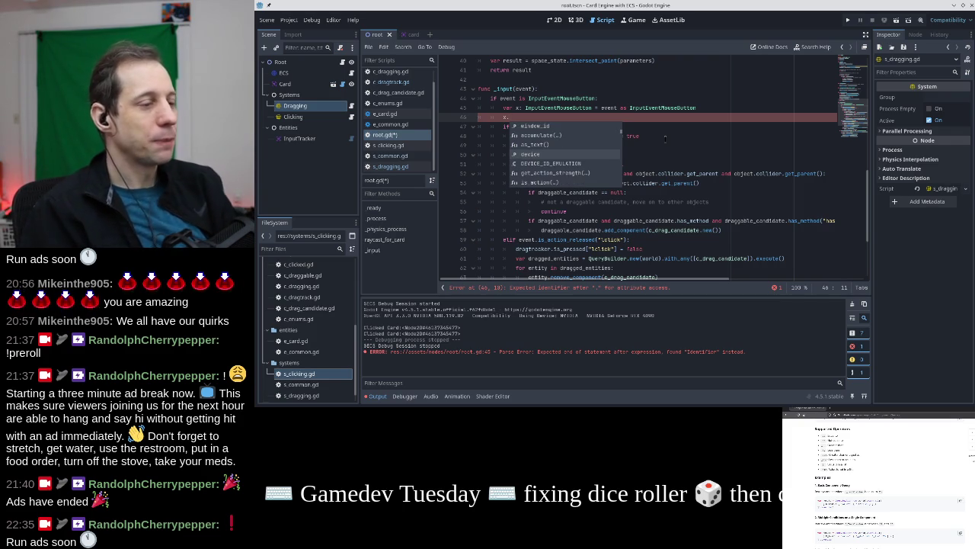
pyautogui.press('Down')
pyautogui.press('Down')
pyautogui.press('Down')
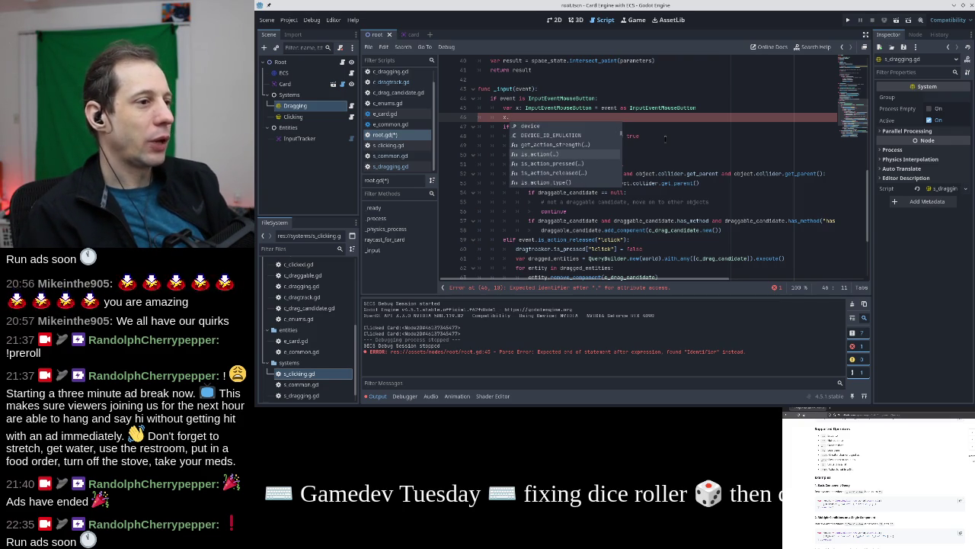
pyautogui.press('Down')
pyautogui.press('Down')
pyautogui.press('Down')
pyautogui.press('Down')
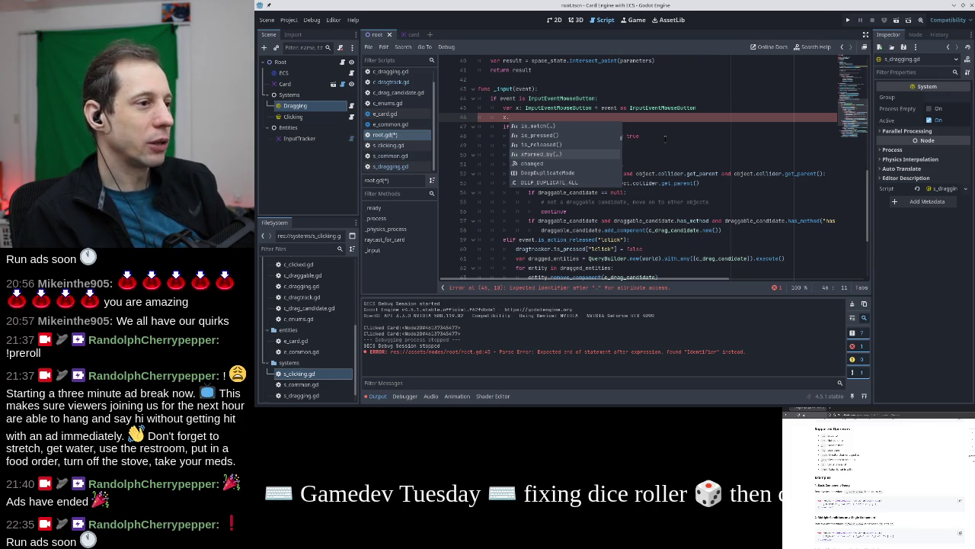
pyautogui.press('Down')
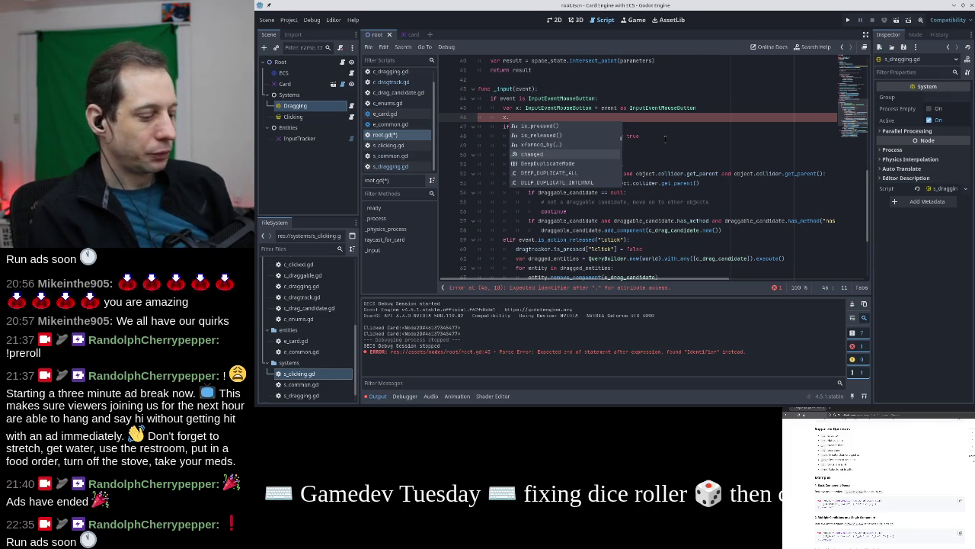
# Filter the suggestions with 'action' and accept get_action_strength
pyautogui.write('action')
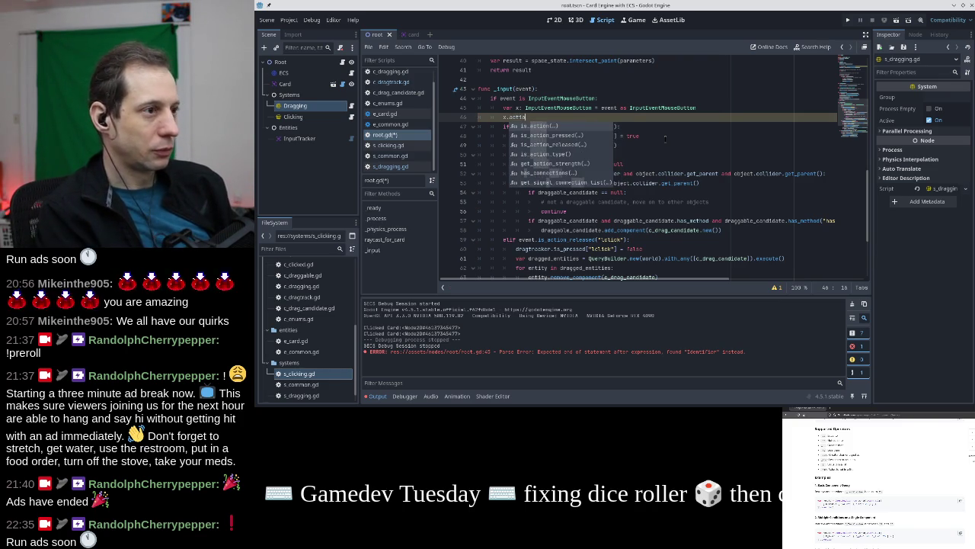
pyautogui.press('Down')
pyautogui.press('Down')
pyautogui.press('Down')
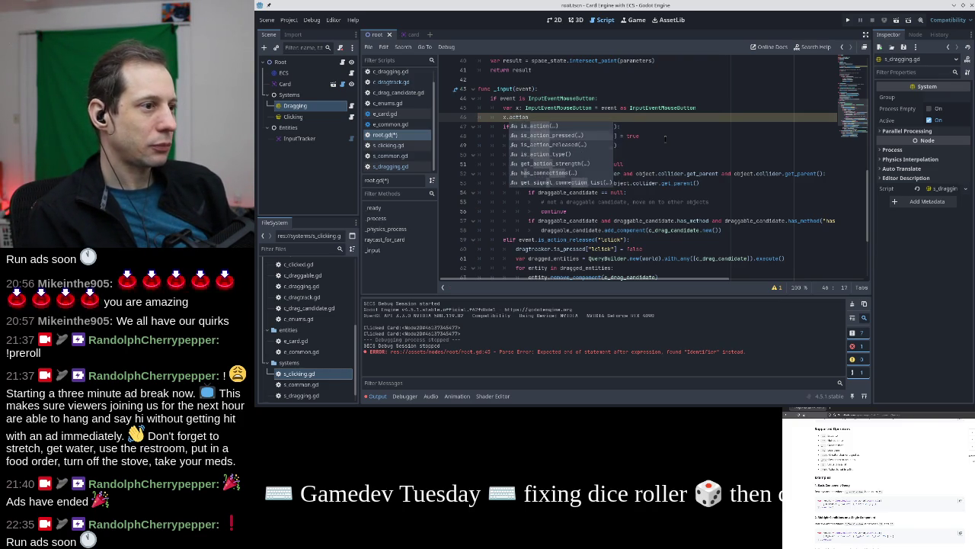
pyautogui.press('Down')
pyautogui.press('Down')
pyautogui.press('Down')
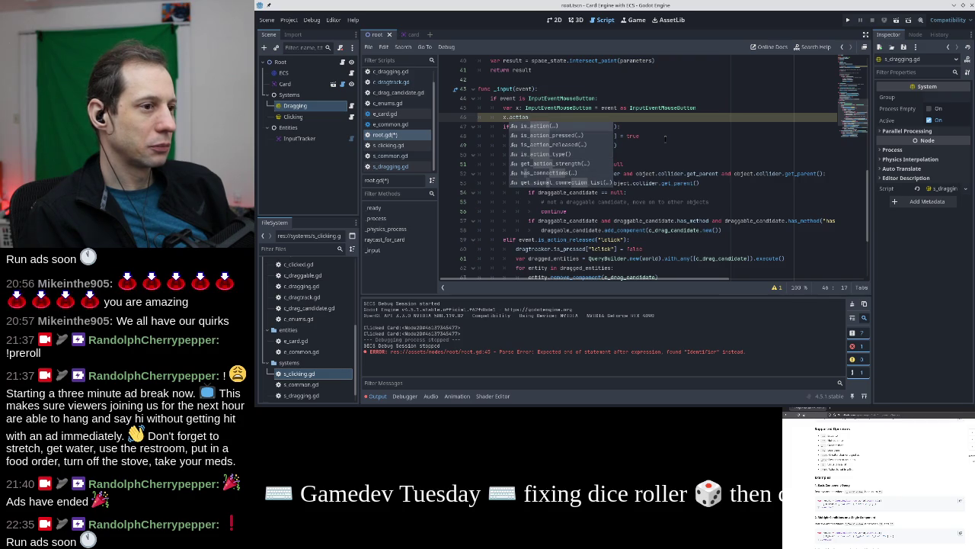
pyautogui.press('Return')
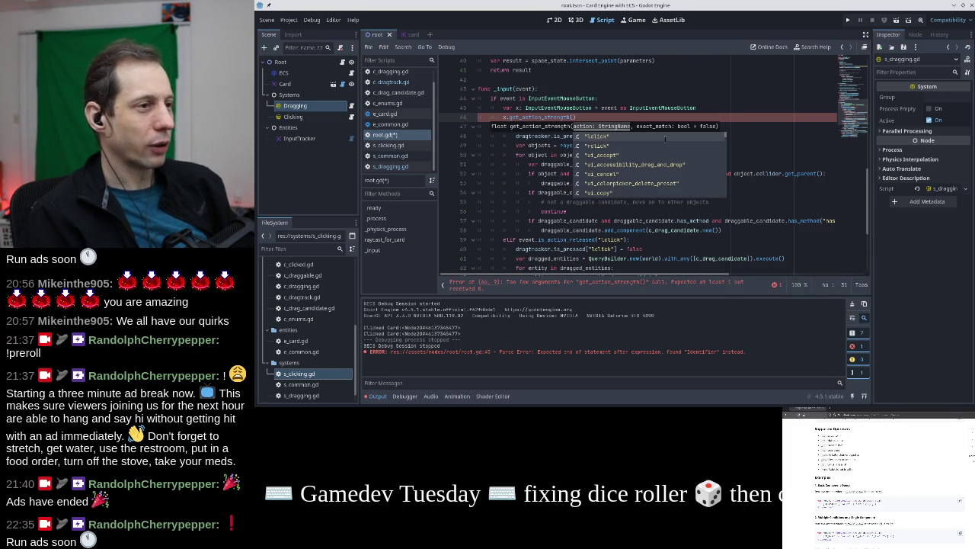
# Select and delete the unfinished expression, leaving line 46 blank
pyautogui.press('Escape')
pyautogui.hotkey('shift', 'Home')
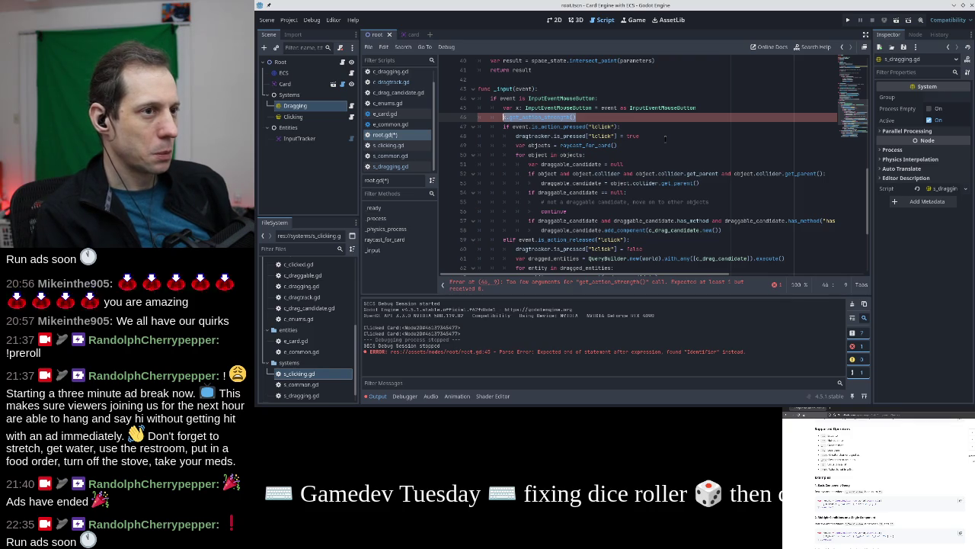
pyautogui.press('BackSpace')
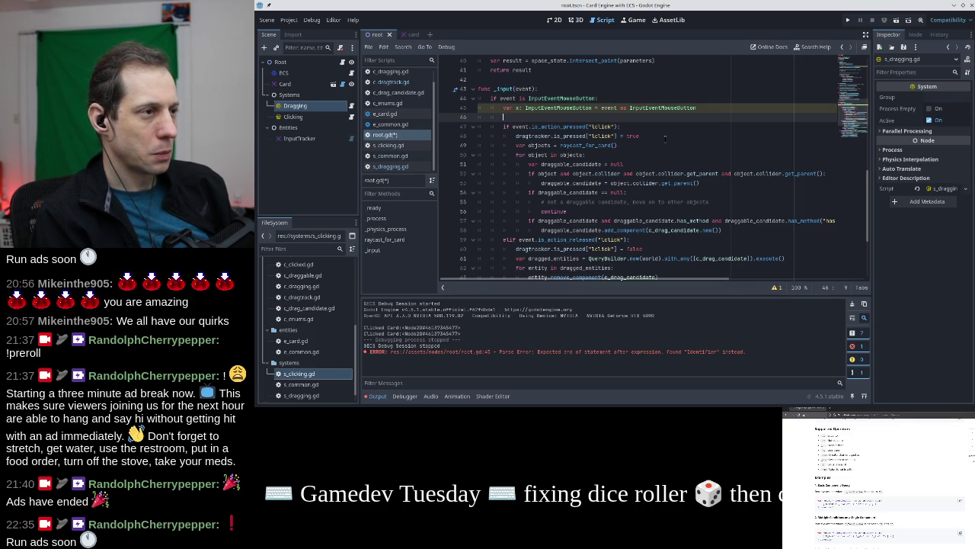
pyautogui.hotkey('alt', 'Tab')
# Search DuckDuckGo for 'godot event determine action' and open the Using InputEvent docs result
pyautogui.click(606, 116)
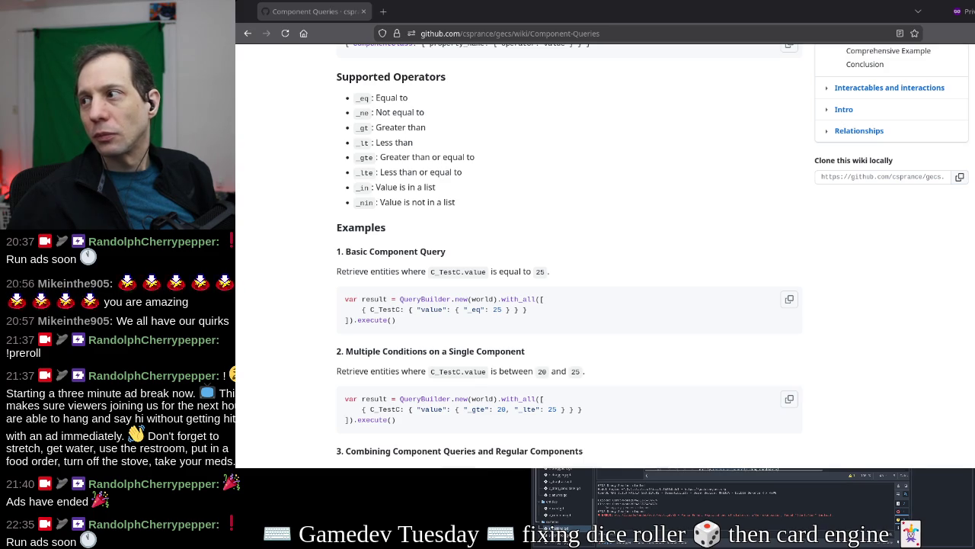
pyautogui.scroll(10, 418, 125)
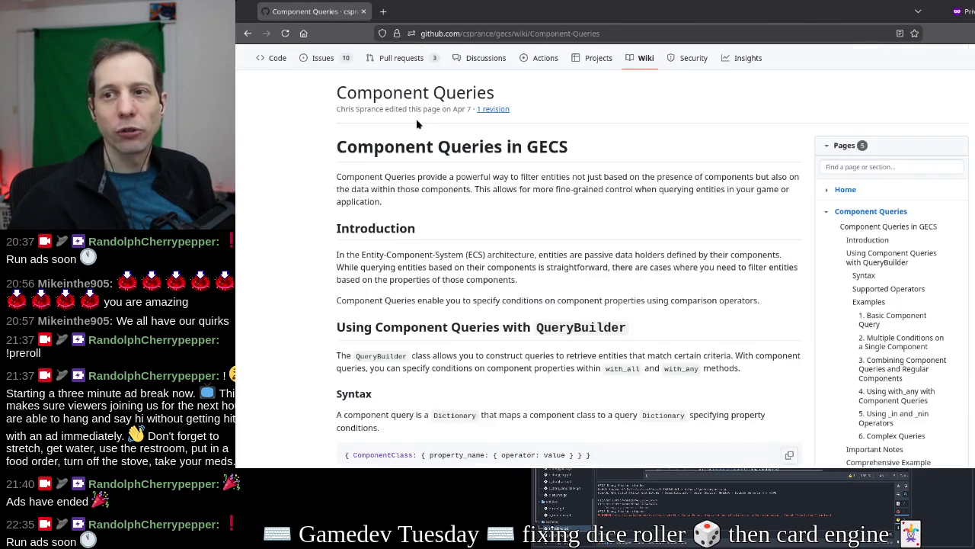
pyautogui.click(469, 35)
pyautogui.write('godot event')
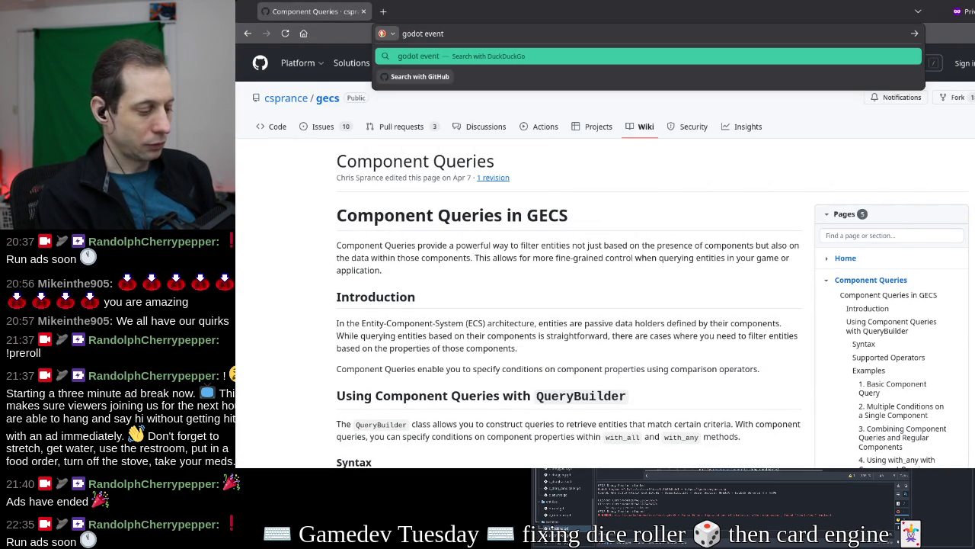
pyautogui.write(' determine ')
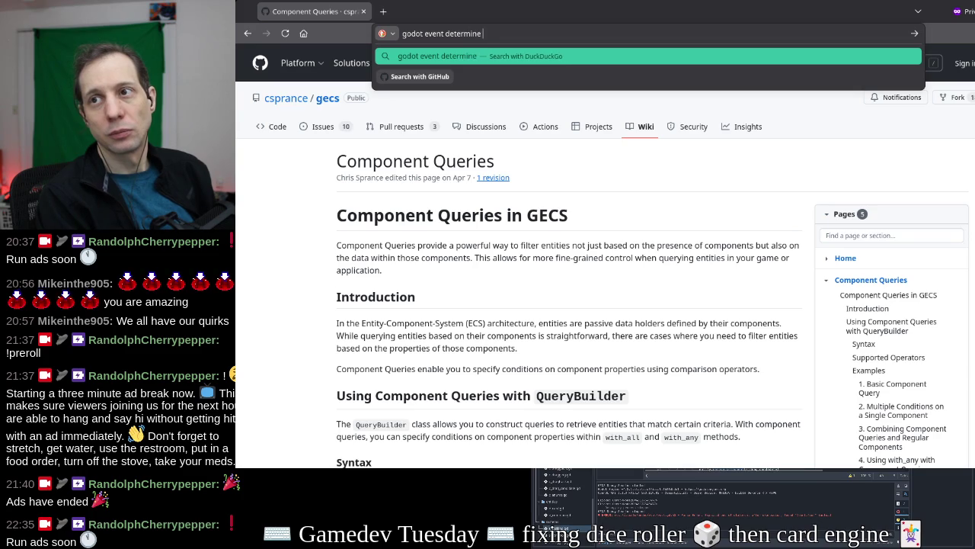
pyautogui.write('action')
pyautogui.press('Return')
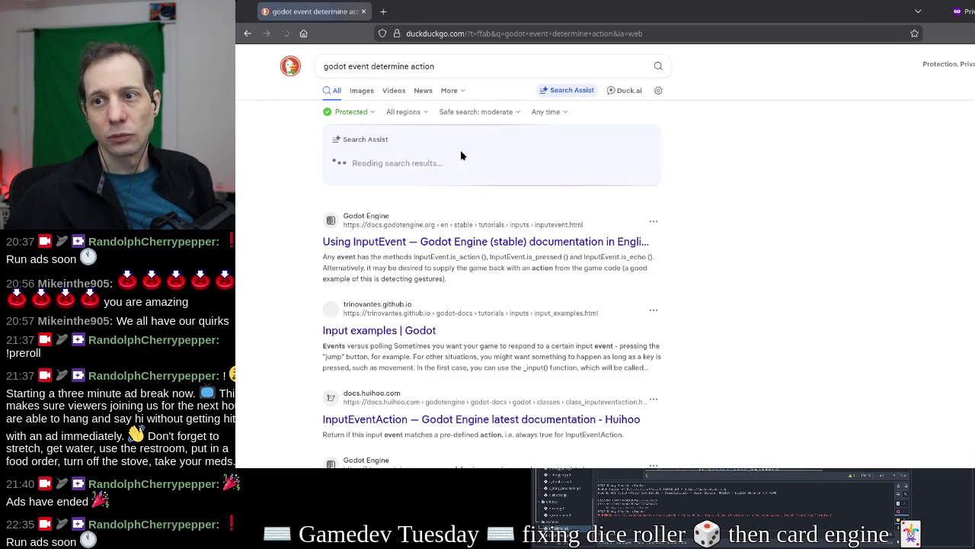
pyautogui.click(387, 241)
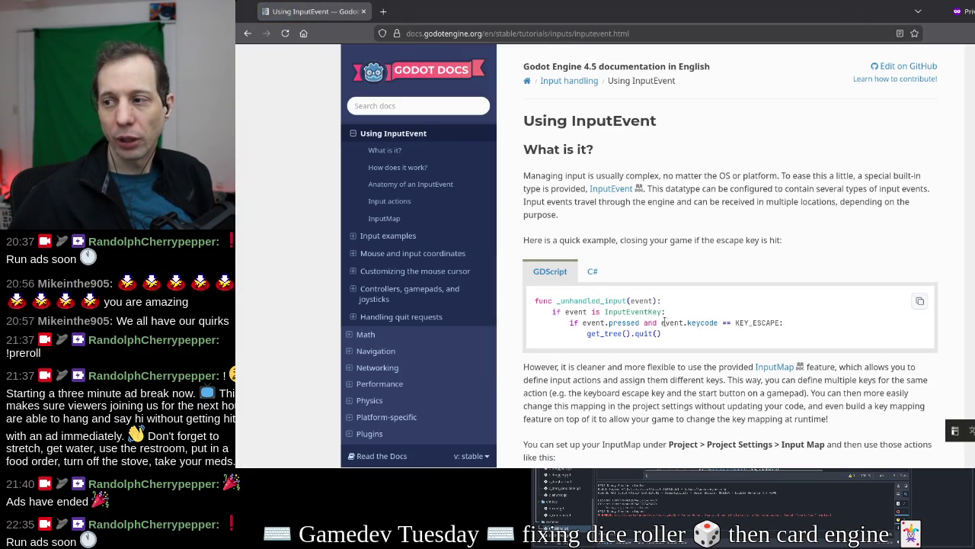
# Study the tutorial's examples: event.keycode, Input.is_action_pressed, the Input Map path and ui_right
pyautogui.moveTo(659, 323); pyautogui.dragTo(718, 323)
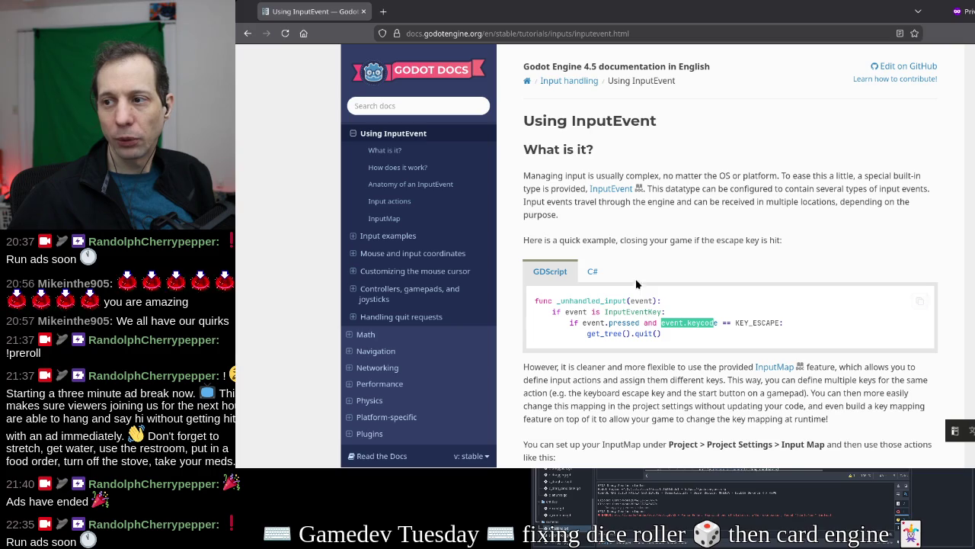
pyautogui.click(586, 211)
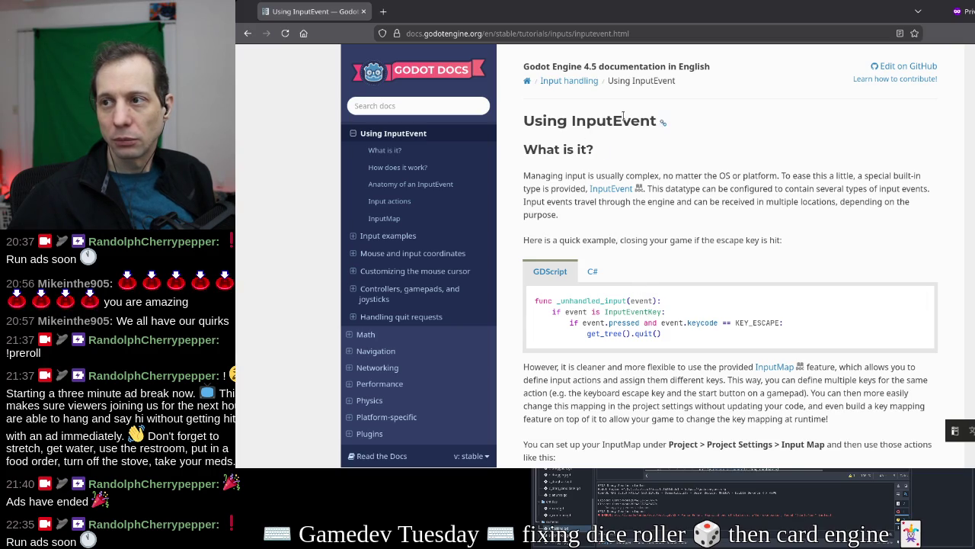
pyautogui.scroll(-4, 586, 189)
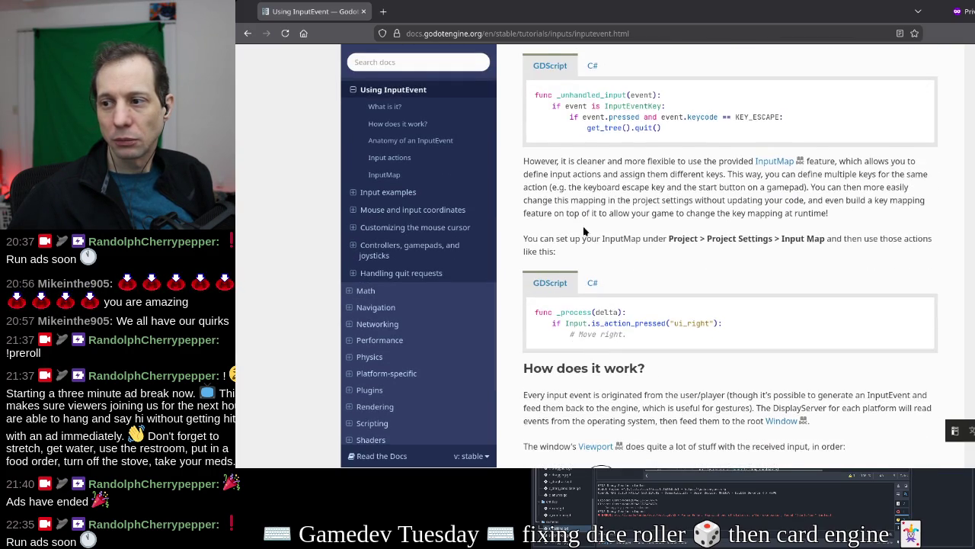
pyautogui.moveTo(722, 255); pyautogui.dragTo(568, 254)
pyautogui.moveTo(693, 170); pyautogui.dragTo(825, 170)
pyautogui.click(521, 185)
pyautogui.moveTo(576, 256); pyautogui.dragTo(710, 255)
pyautogui.click(648, 258)
pyautogui.scroll(-2, 648, 258)
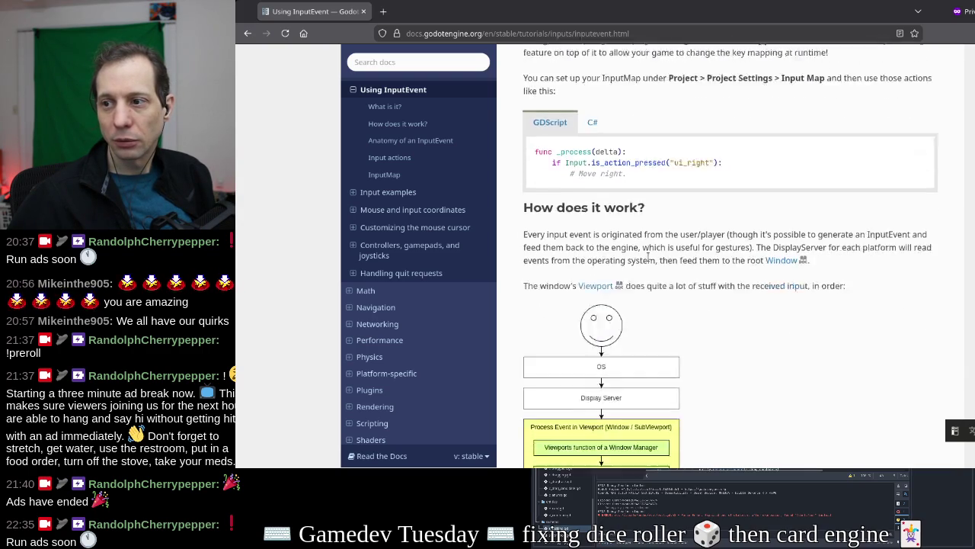
pyautogui.scroll(2, 696, 184)
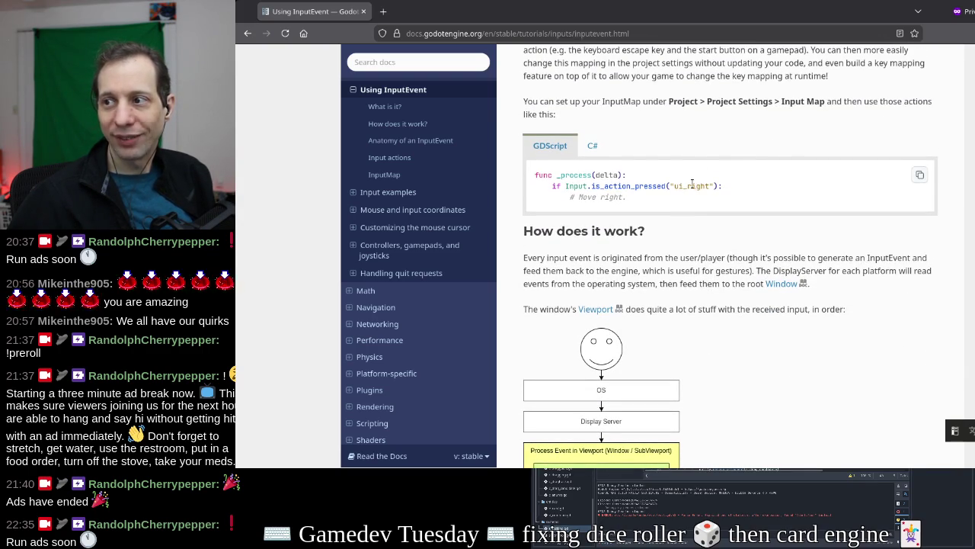
pyautogui.doubleClick(692, 185)
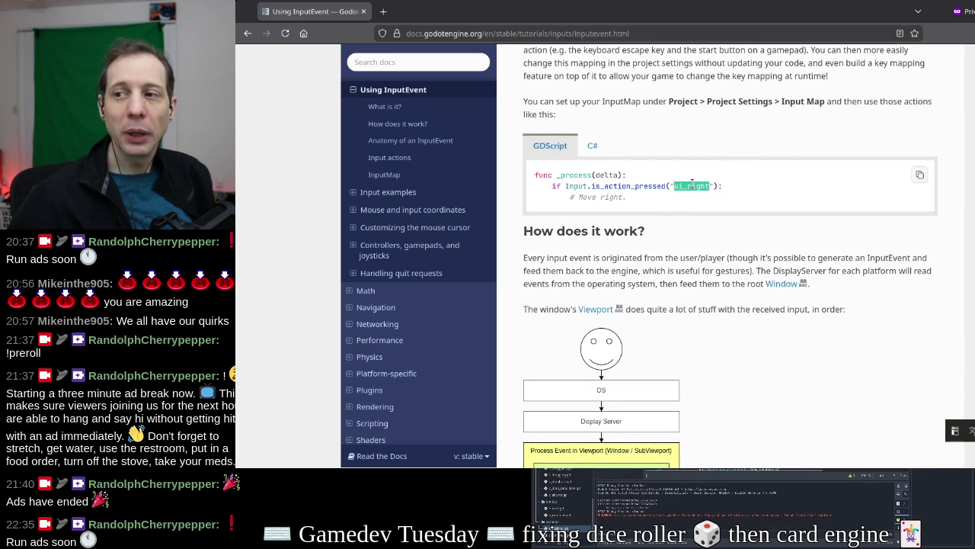
pyautogui.click(620, 264)
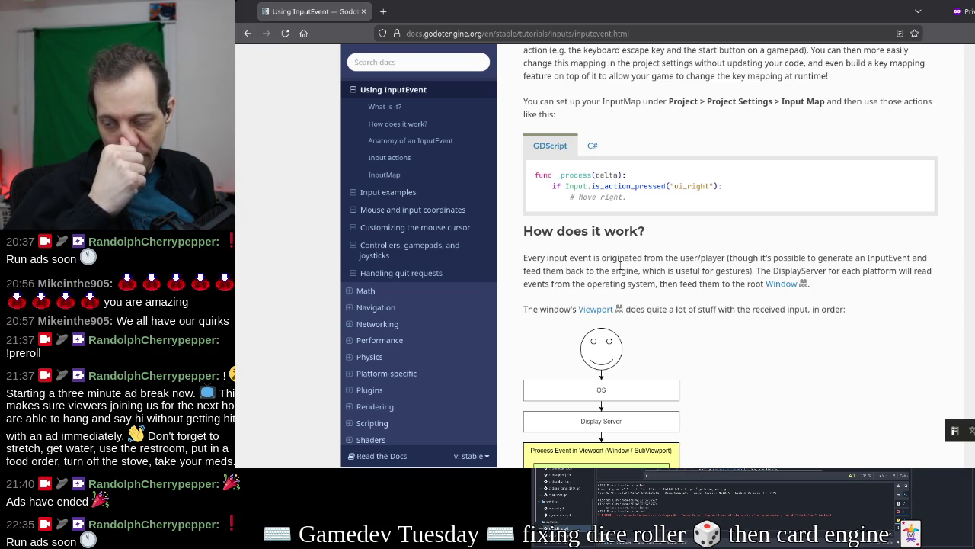
# Scroll down to the InputEvent types table and open the InputEventMouseButton class page
pyautogui.scroll(-3, 620, 264)
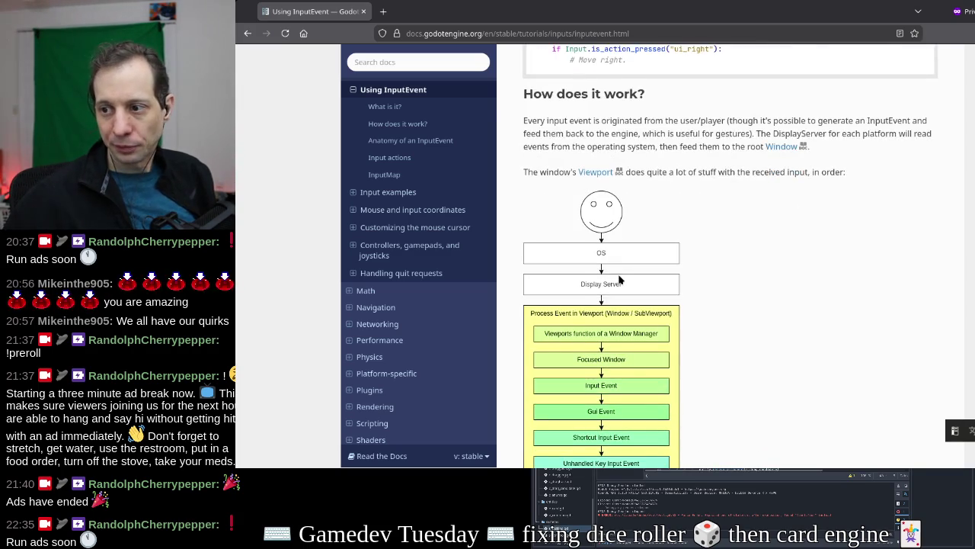
pyautogui.scroll(-2, 620, 280)
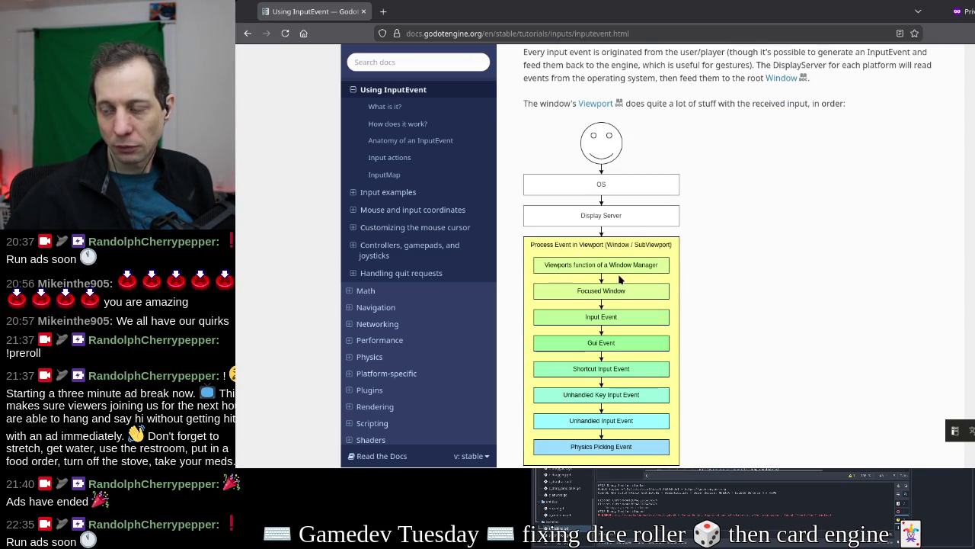
pyautogui.scroll(-3, 621, 280)
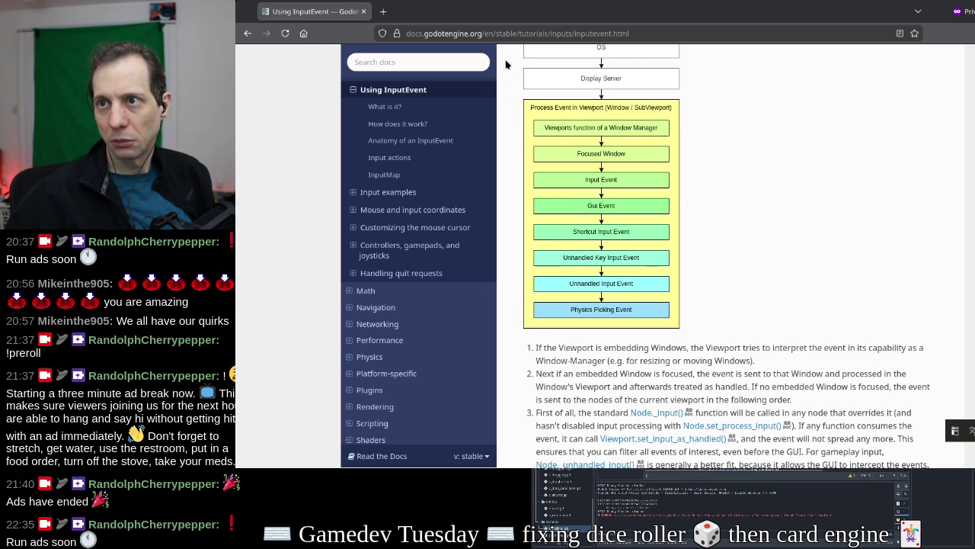
pyautogui.scroll(-3, 579, 167)
pyautogui.scroll(-2, 579, 166)
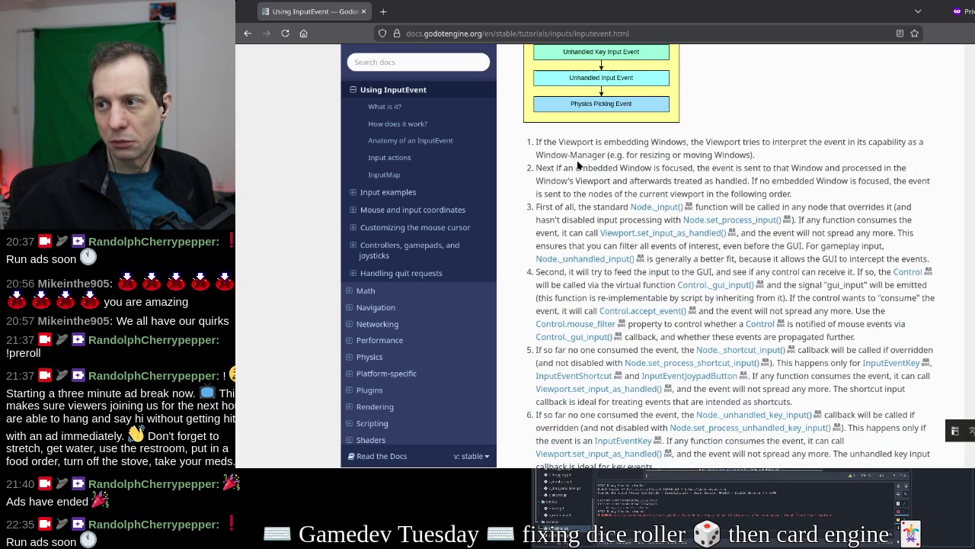
pyautogui.scroll(4, 579, 166)
pyautogui.scroll(-10, 579, 166)
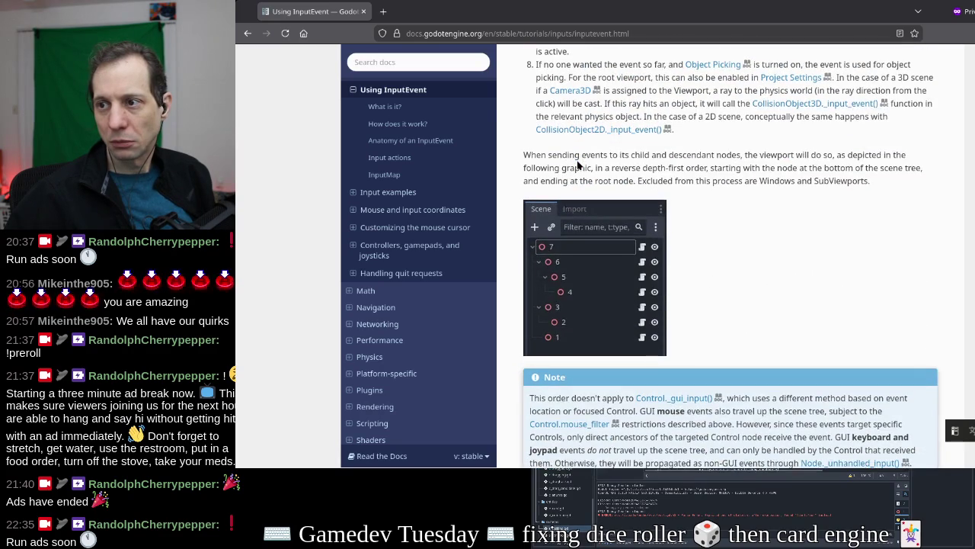
pyautogui.scroll(-5, 577, 165)
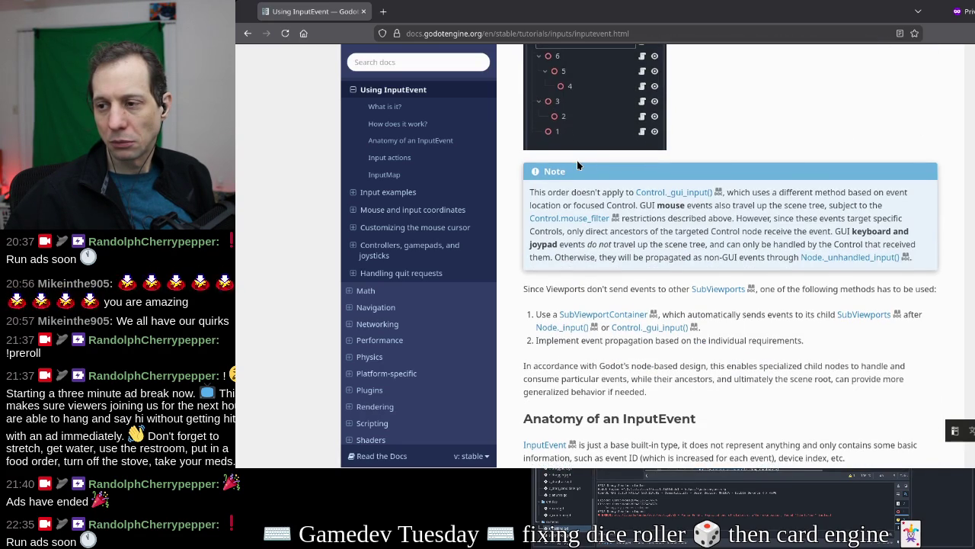
pyautogui.scroll(-6, 576, 166)
pyautogui.scroll(-2, 577, 160)
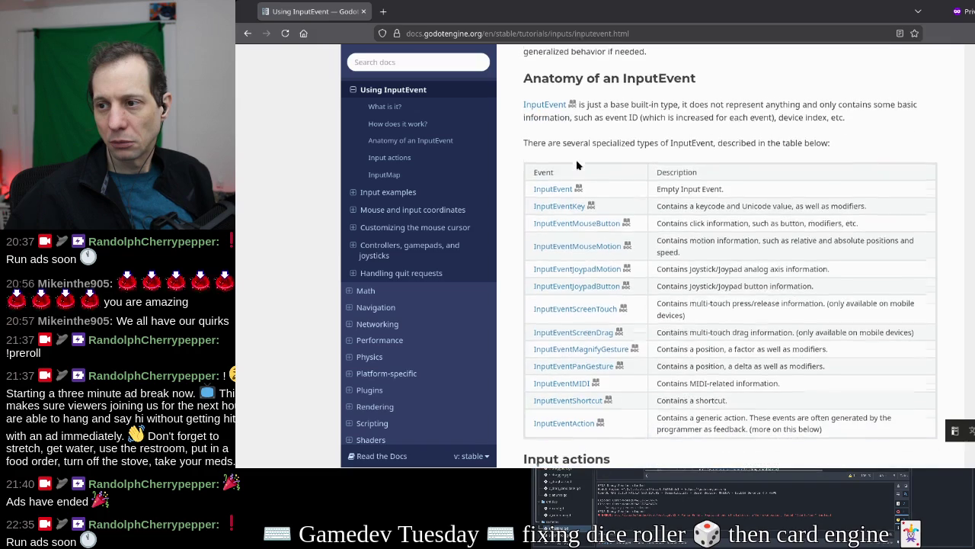
pyautogui.click(597, 223)
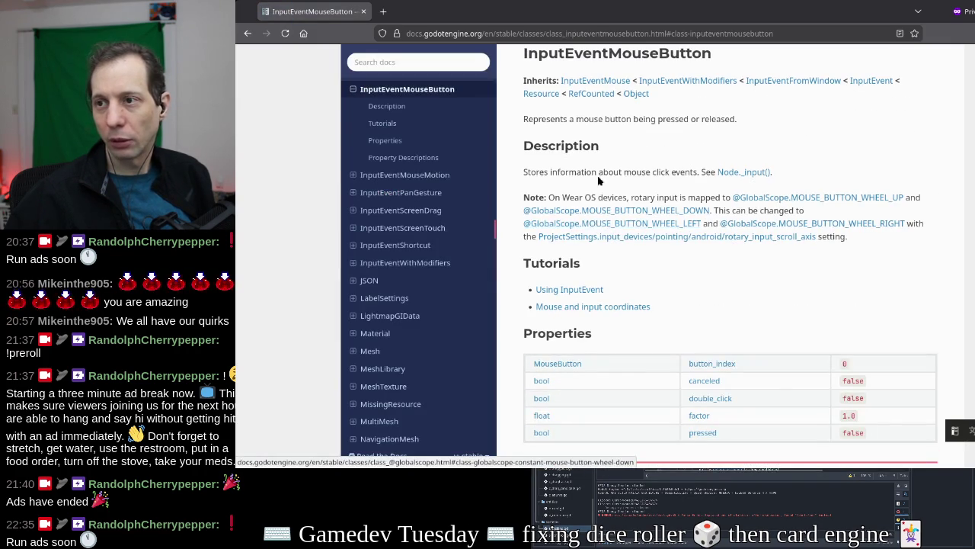
# Return to the tutorial and open InputEventMouseButton in a new tab
pyautogui.hotkey('alt', 'Left')
pyautogui.rightClick(605, 227)
pyautogui.click(640, 231)
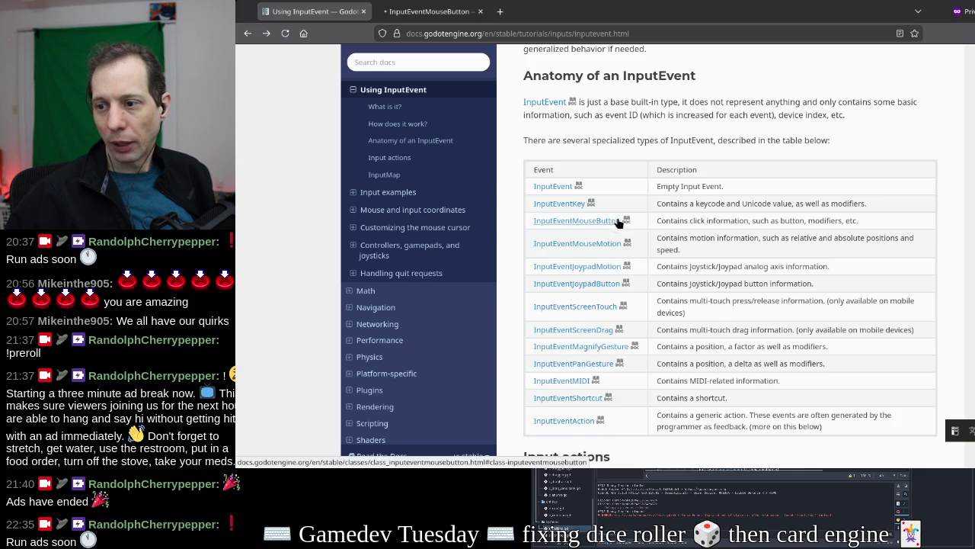
pyautogui.scroll(-2, 584, 200)
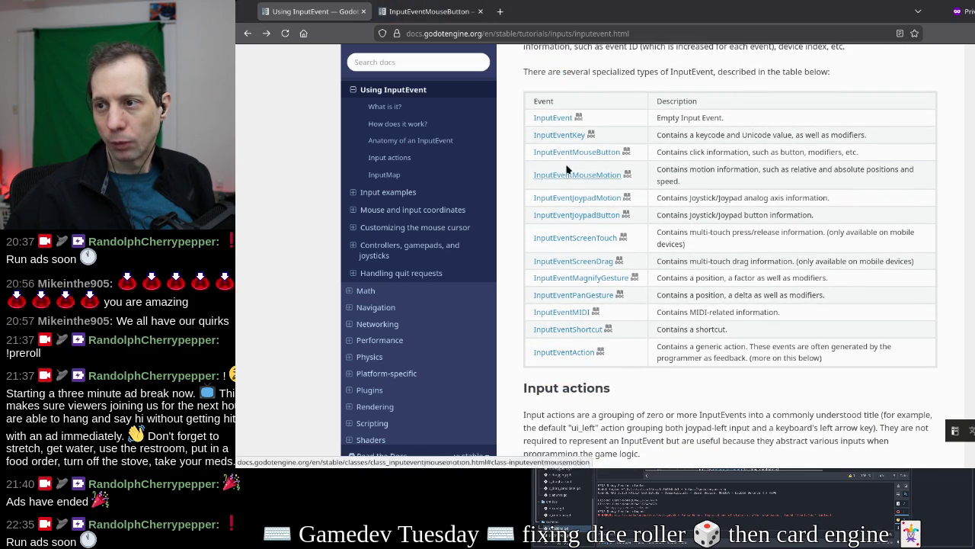
pyautogui.rightClick(551, 119)
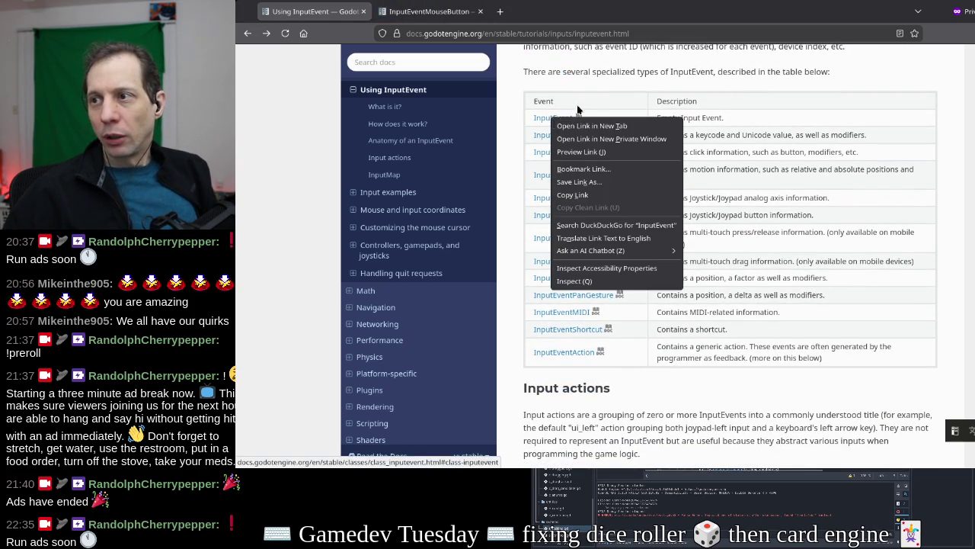
pyautogui.press('Escape')
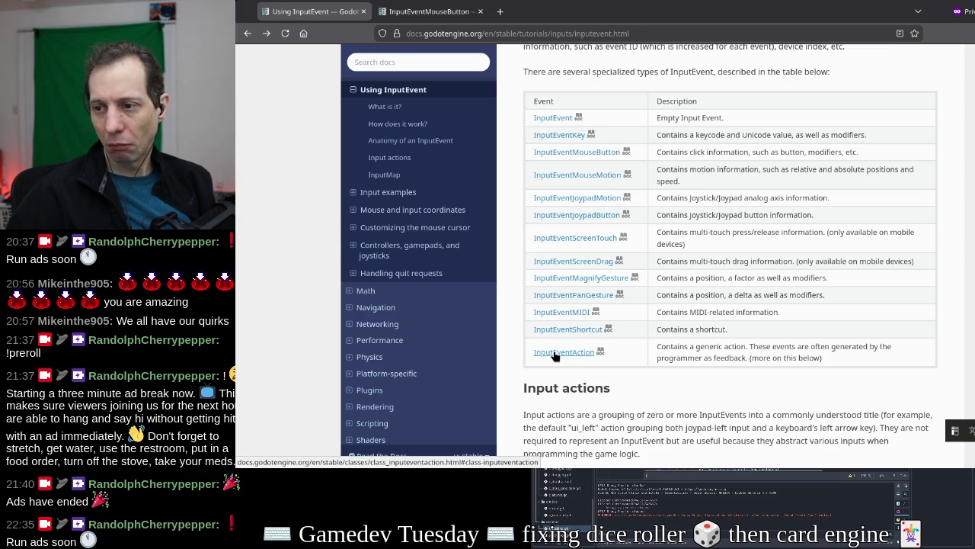
# Open InputEventAction in a new tab and switch to it
pyautogui.moveTo(685, 346)
pyautogui.mouseDown()
pyautogui.moveTo(783, 348)
pyautogui.moveTo(764, 357)
pyautogui.mouseUp()
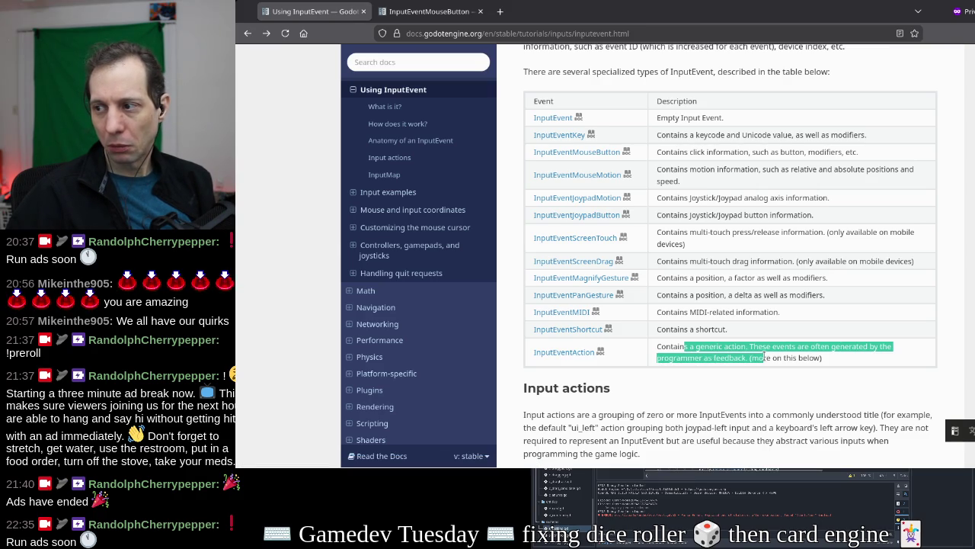
pyautogui.click(613, 355)
pyautogui.rightClick(585, 352)
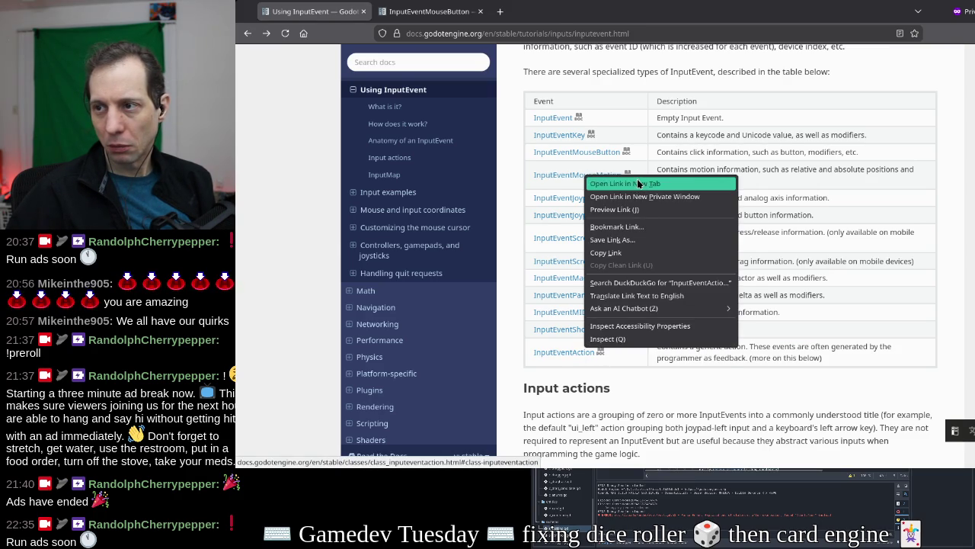
pyautogui.click(639, 183)
pyautogui.click(551, 14)
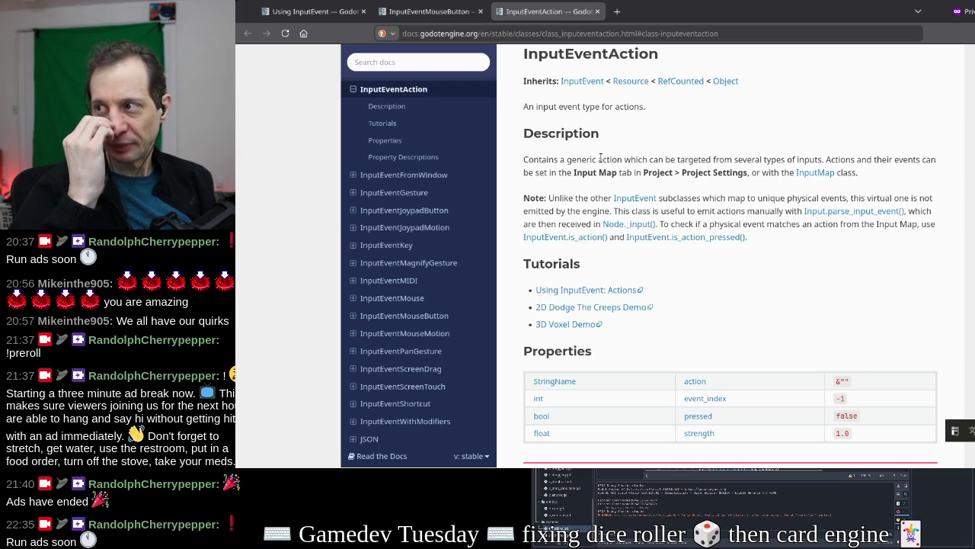
# Read the InputEventAction description and its note about manually emitted virtual action events
pyautogui.moveTo(644, 171)
pyautogui.mouseDown()
pyautogui.moveTo(697, 162)
pyautogui.moveTo(759, 172)
pyautogui.mouseUp()
pyautogui.click(711, 183)
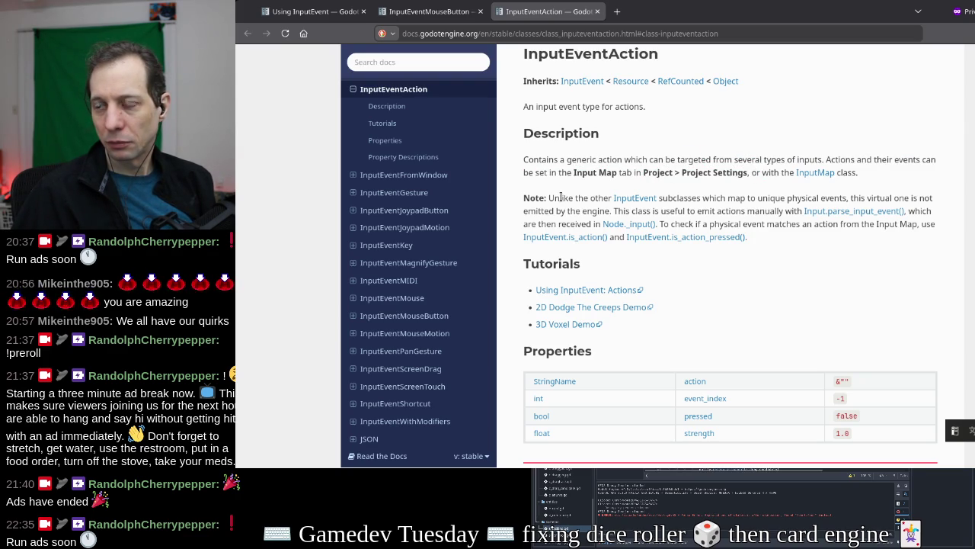
pyautogui.moveTo(771, 193)
pyautogui.mouseDown()
pyautogui.moveTo(595, 213)
pyautogui.moveTo(854, 197)
pyautogui.mouseUp()
pyautogui.click(595, 212)
pyautogui.moveTo(614, 211); pyautogui.dragTo(792, 210)
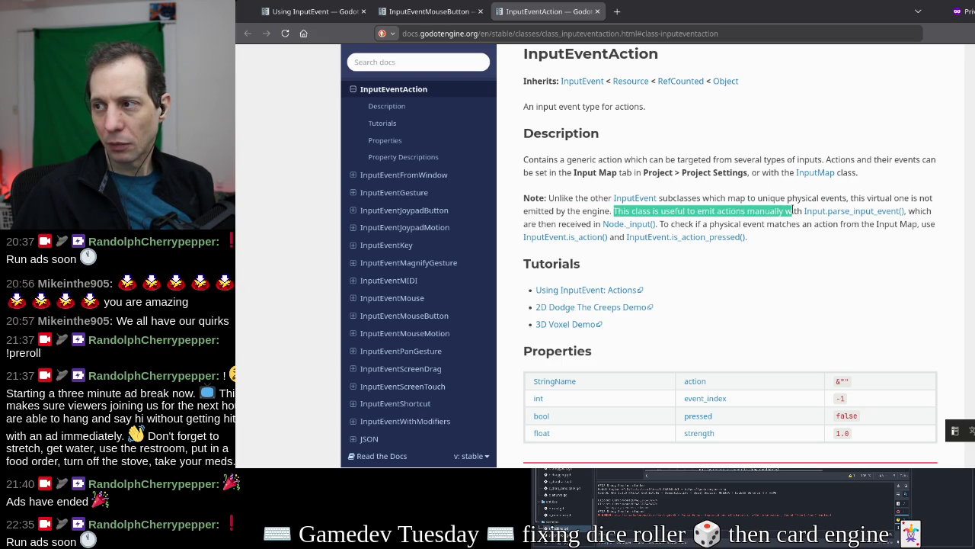
pyautogui.moveTo(853, 198)
pyautogui.mouseDown()
pyautogui.moveTo(594, 211)
pyautogui.moveTo(609, 205)
pyautogui.mouseUp()
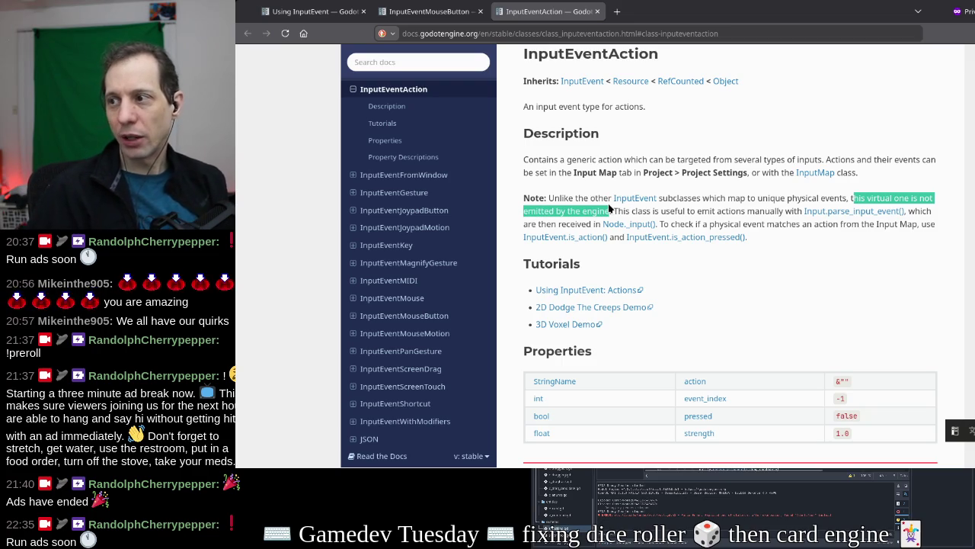
pyautogui.moveTo(615, 211)
pyautogui.mouseDown()
pyautogui.moveTo(781, 211)
pyautogui.moveTo(660, 224)
pyautogui.mouseUp()
pyautogui.click(695, 221)
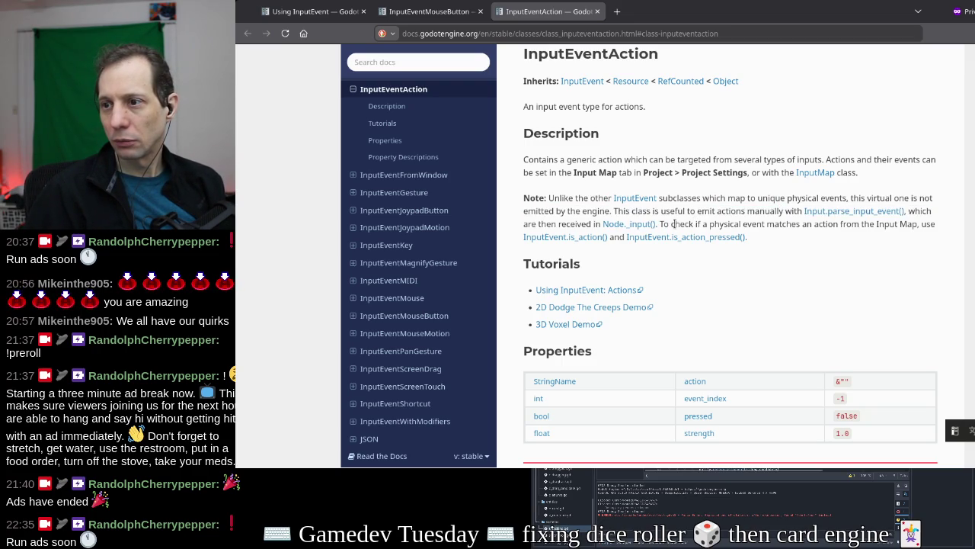
# Open the InputEvent.is_action() and is_action_pressed() method docs in two new tabs
pyautogui.rightClick(601, 241)
pyautogui.rightClick(601, 241)
pyautogui.rightClick(599, 240)
pyautogui.click(639, 246)
pyautogui.rightClick(679, 237)
pyautogui.click(717, 246)
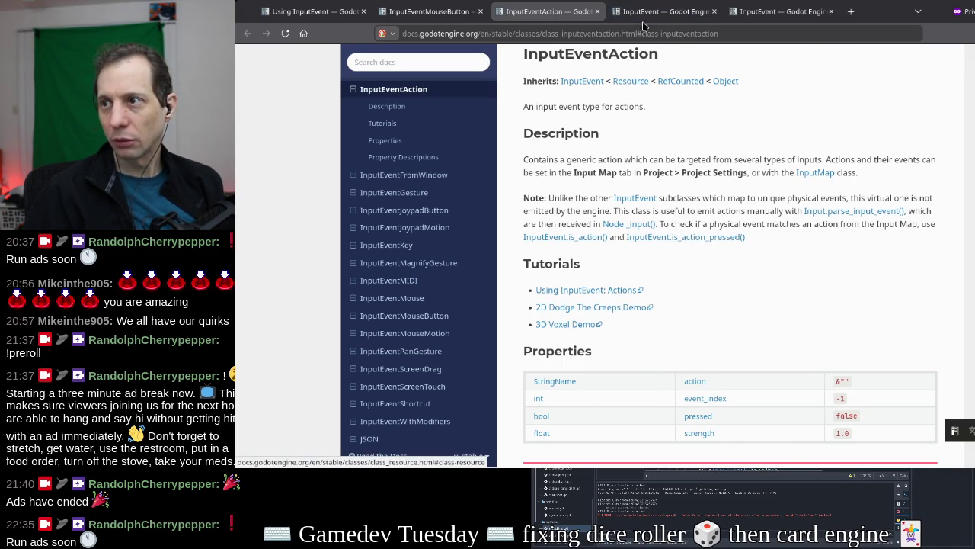
# Close the InputEventAction tab and read is_action_pressed's description, including its echo-event condition
pyautogui.click(597, 12)
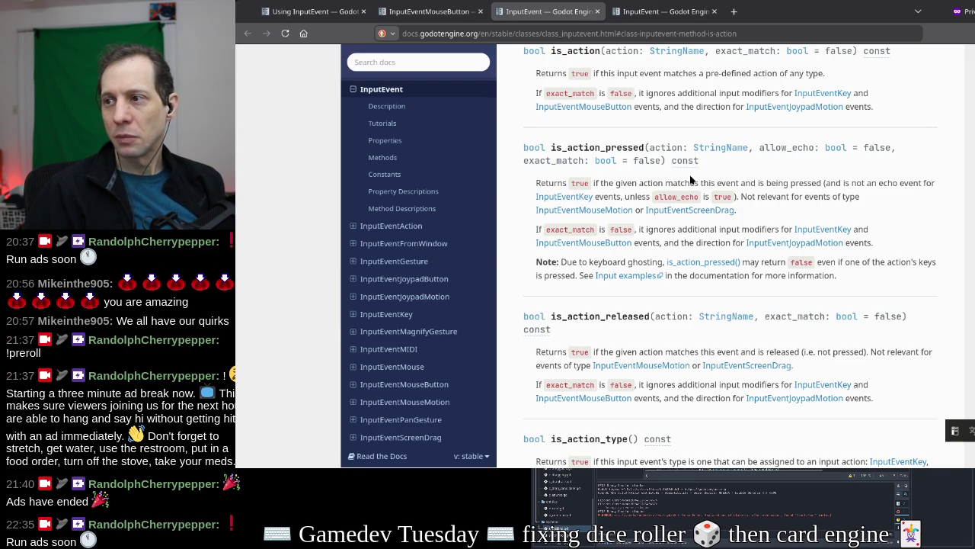
pyautogui.moveTo(740, 183); pyautogui.dragTo(819, 182)
pyautogui.click(819, 182)
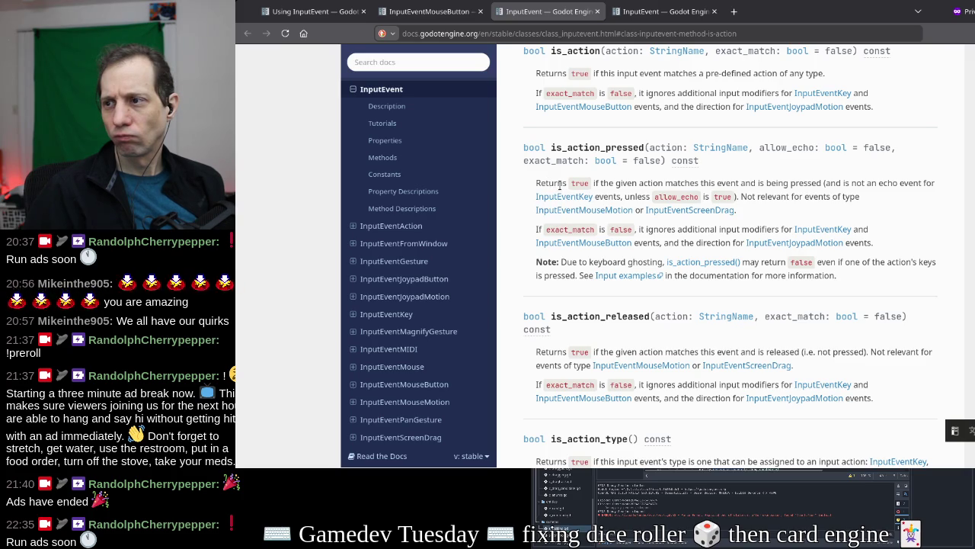
pyautogui.moveTo(824, 183)
pyautogui.mouseDown()
pyautogui.moveTo(852, 184)
pyautogui.moveTo(634, 210)
pyautogui.moveTo(615, 196)
pyautogui.moveTo(738, 196)
pyautogui.mouseUp()
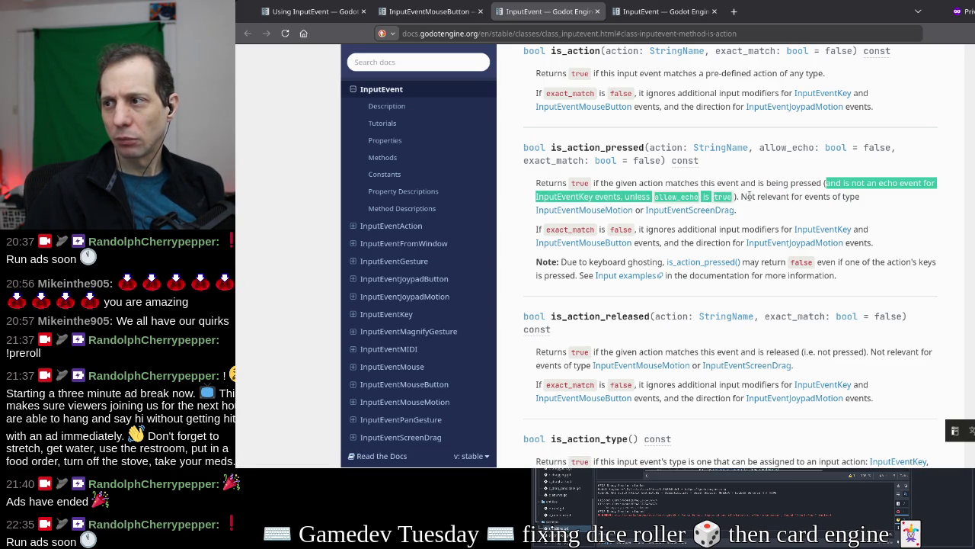
pyautogui.click(738, 197)
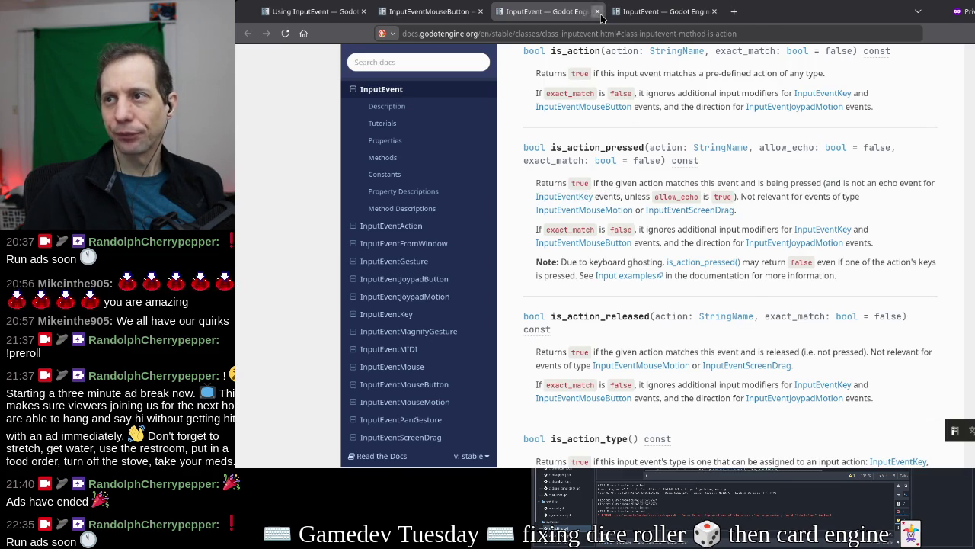
# Close both InputEvent method tabs and read the InputEventMouseButton canceled property description
pyautogui.click(598, 12)
pyautogui.click(599, 12)
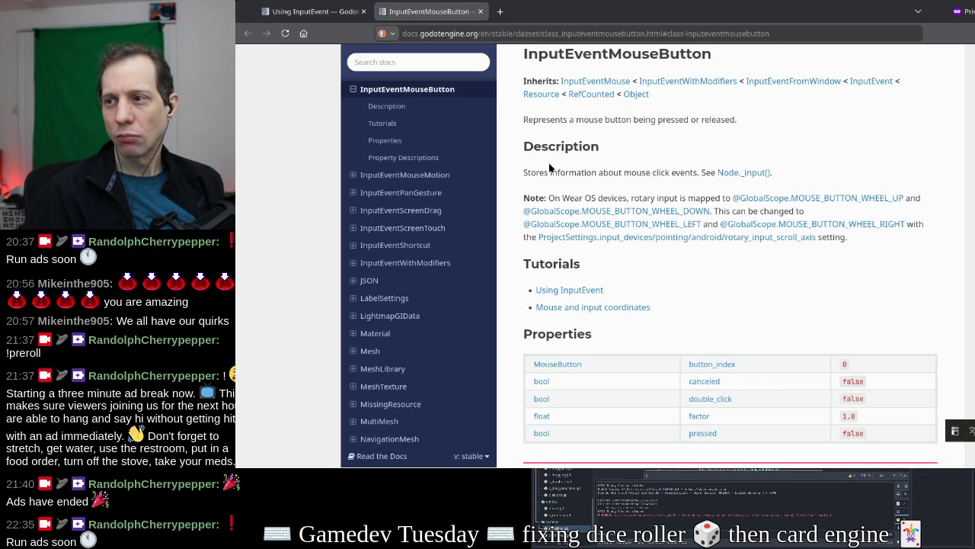
pyautogui.scroll(-3, 550, 168)
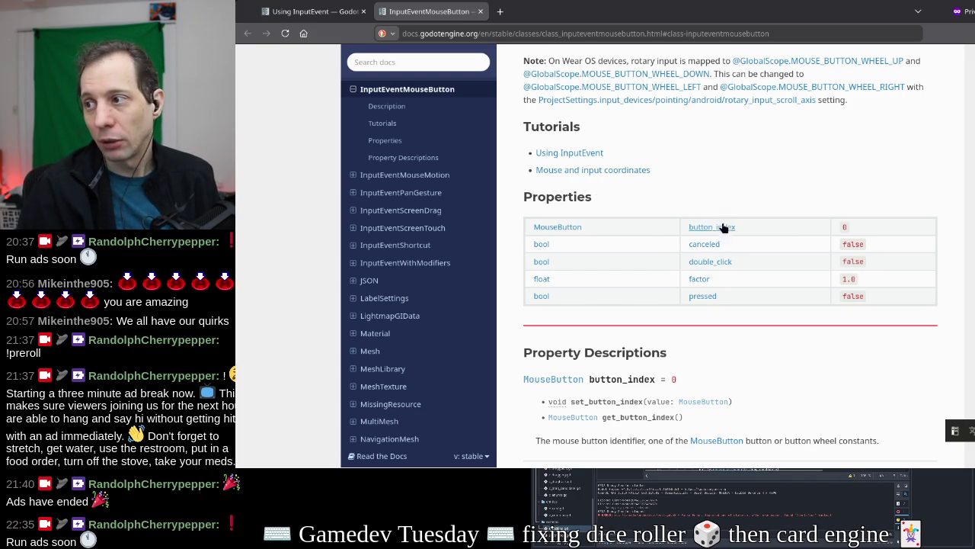
pyautogui.scroll(-3, 702, 244)
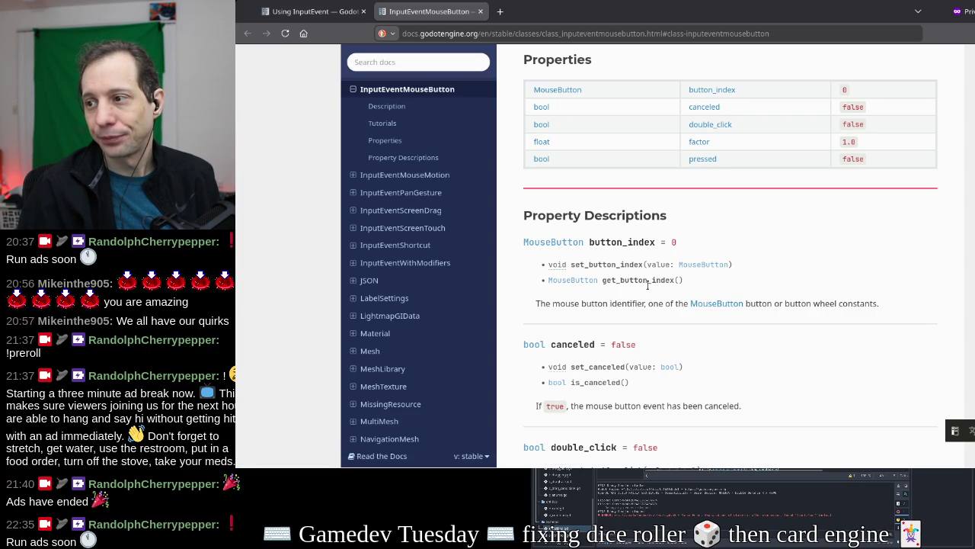
pyautogui.scroll(-2, 686, 289)
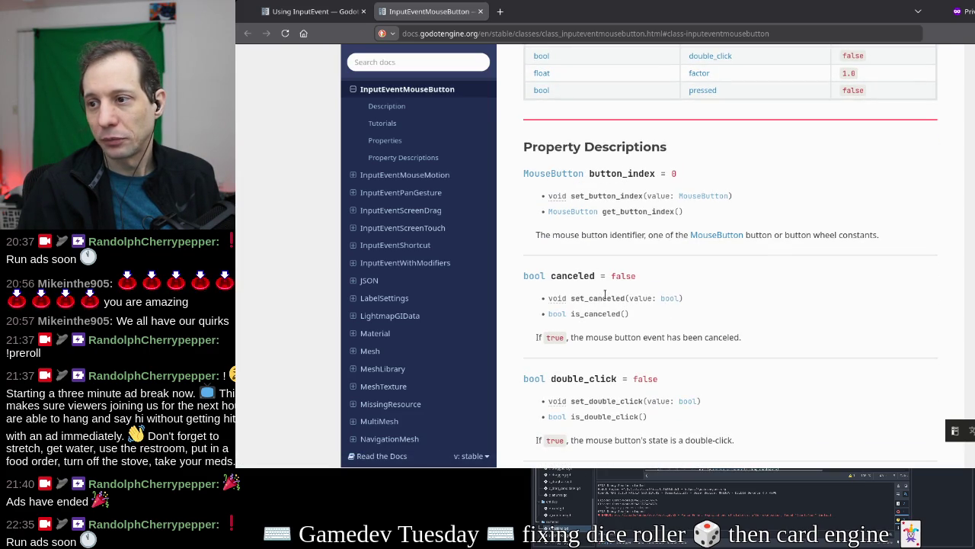
pyautogui.moveTo(585, 337); pyautogui.dragTo(545, 337)
pyautogui.moveTo(740, 337); pyautogui.dragTo(648, 338)
pyautogui.click(640, 337)
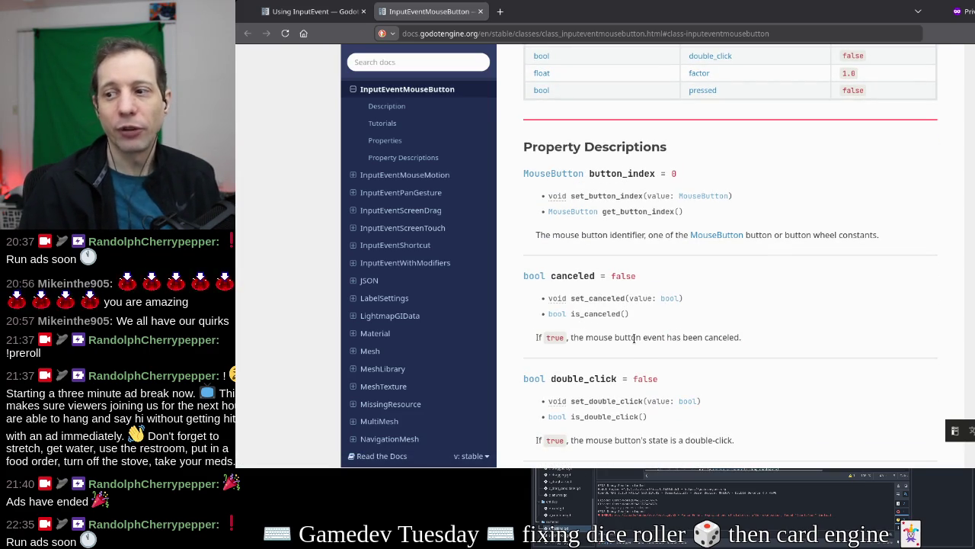
# Read the double_click, factor and pressed property descriptions down to the user notes
pyautogui.scroll(-2, 668, 306)
pyautogui.scroll(-2, 674, 307)
pyautogui.moveTo(592, 300); pyautogui.dragTo(707, 300)
pyautogui.click(728, 313)
pyautogui.scroll(-2, 709, 304)
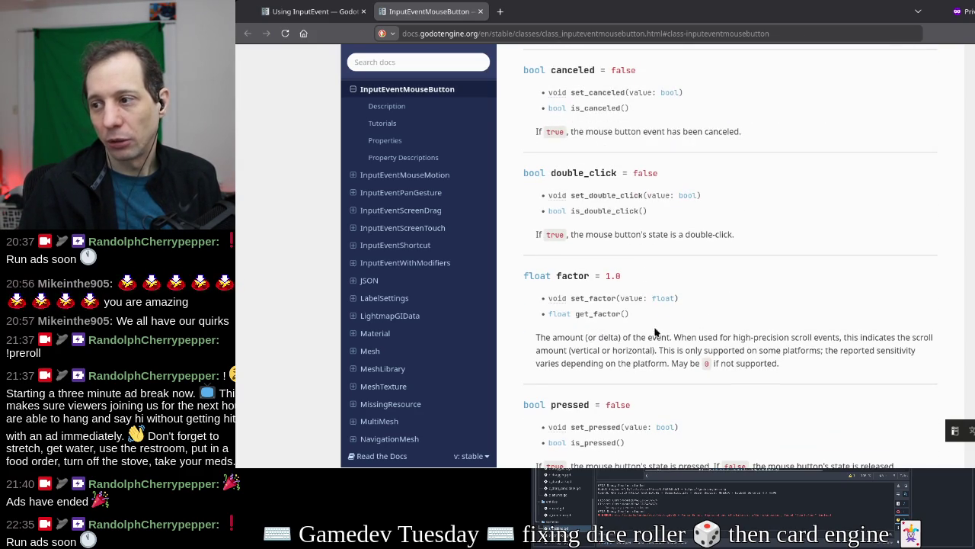
pyautogui.moveTo(674, 336); pyautogui.dragTo(536, 336)
pyautogui.click(792, 335)
pyautogui.scroll(-4, 793, 335)
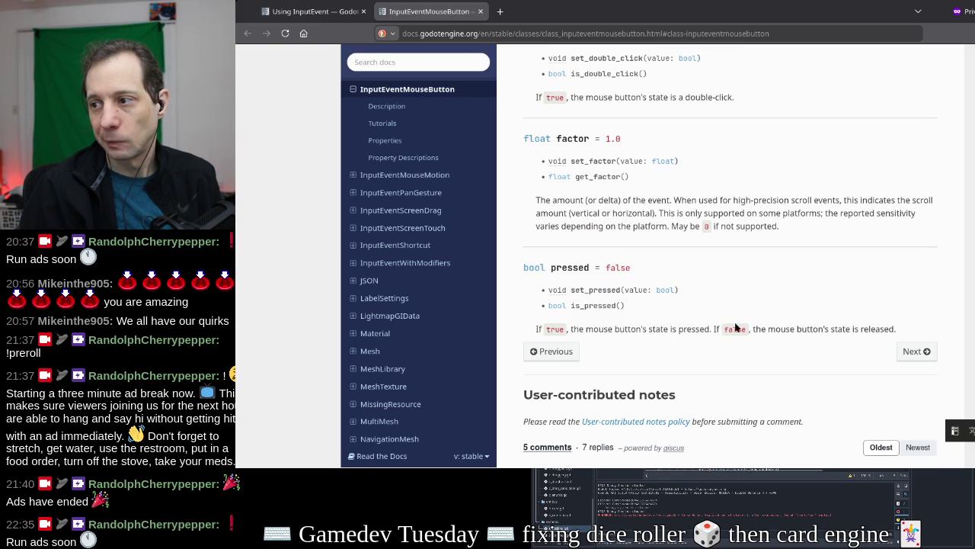
pyautogui.scroll(-4, 717, 323)
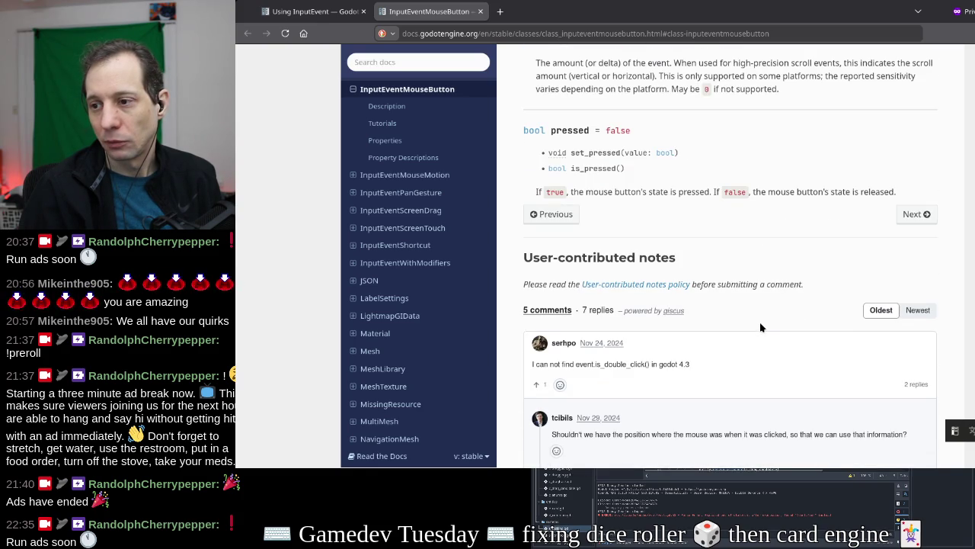
# Skim the user notes, close the InputEventMouseButton tab, and scroll the tutorial to Input actions
pyautogui.scroll(-3, 760, 323)
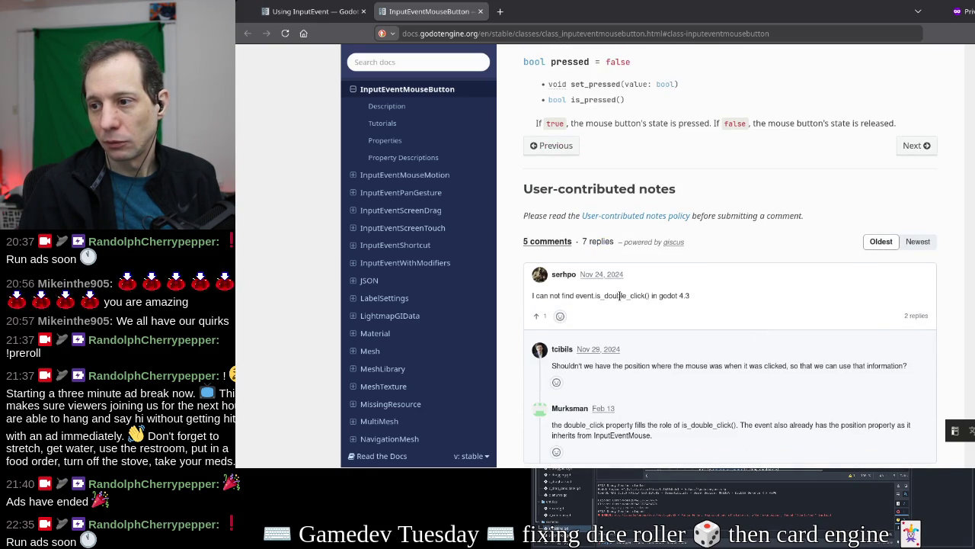
pyautogui.scroll(-1, 620, 295)
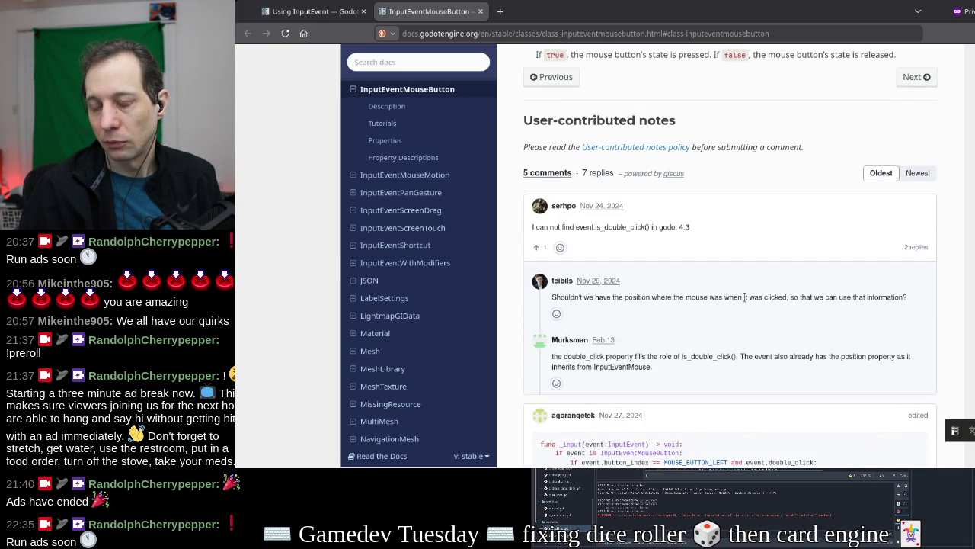
pyautogui.scroll(-4, 705, 298)
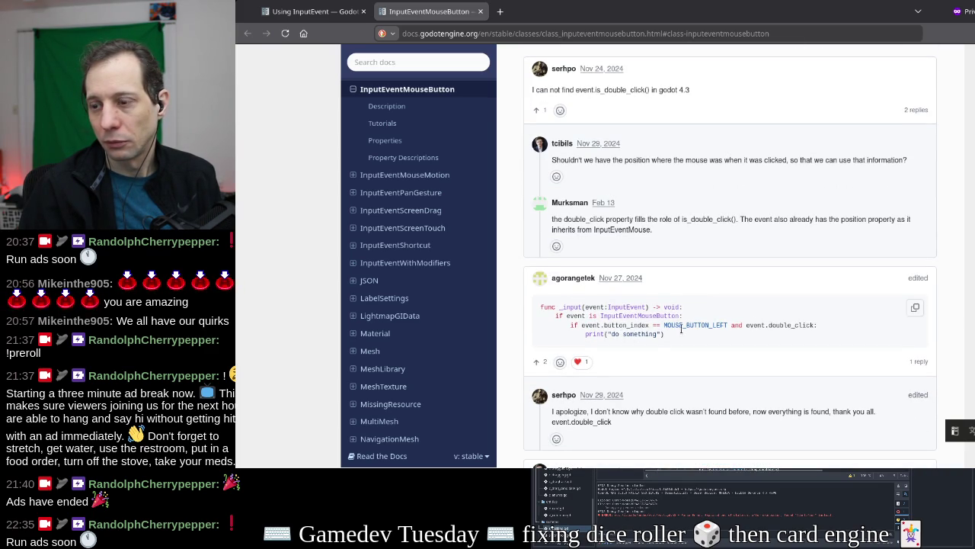
pyautogui.scroll(-4, 632, 310)
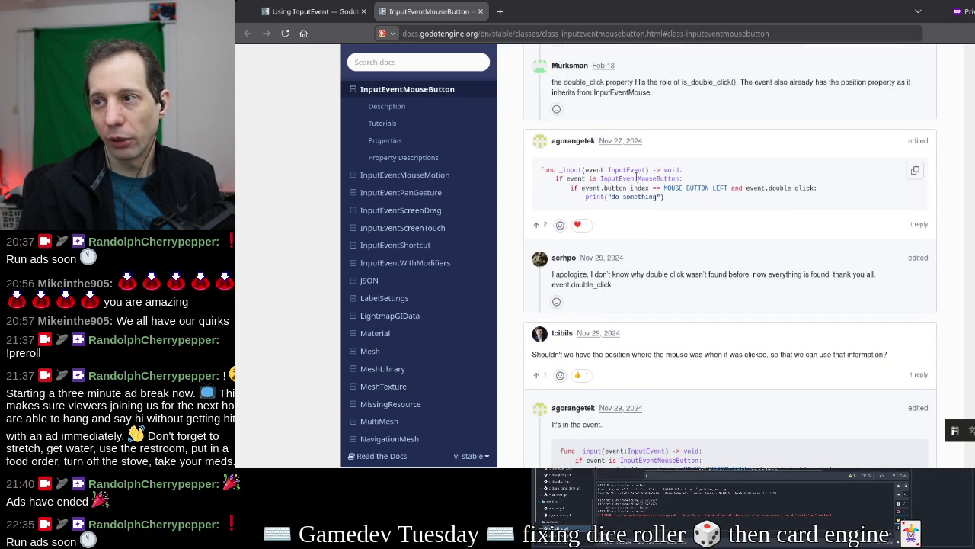
pyautogui.scroll(-6, 671, 211)
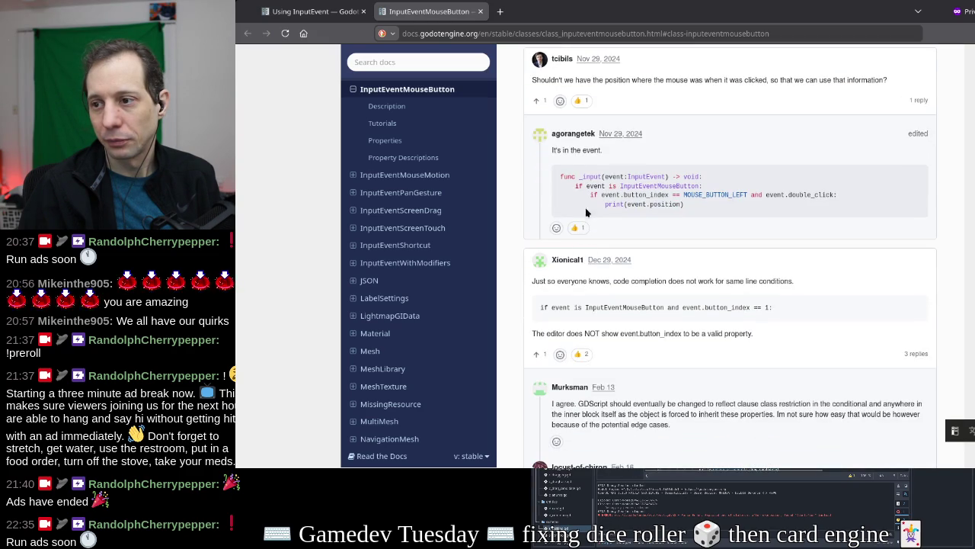
pyautogui.click(480, 12)
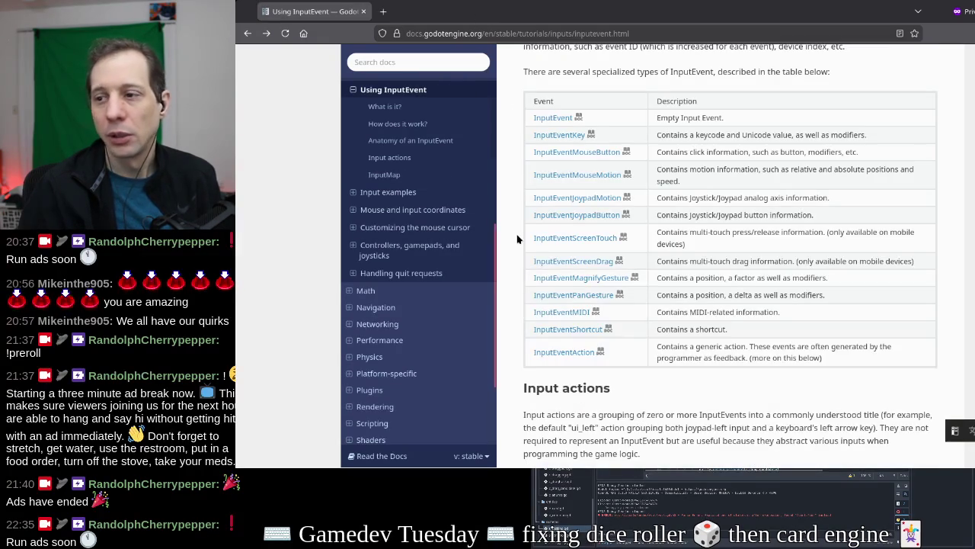
pyautogui.scroll(-2, 517, 235)
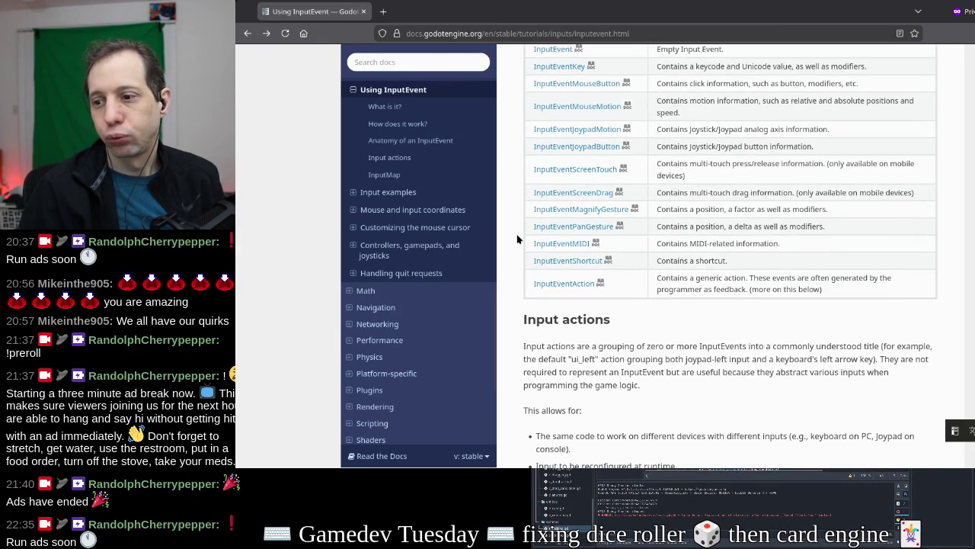
pyautogui.scroll(-5, 516, 239)
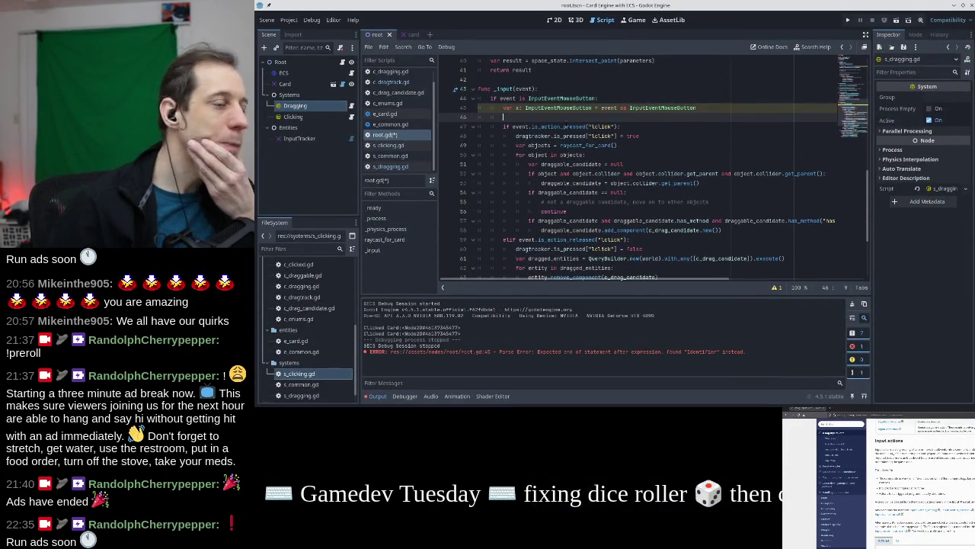
# Glance at c_enums.gd, then delete root.gd's var x cast line and the blank line below it
pyautogui.moveTo(568, 127)
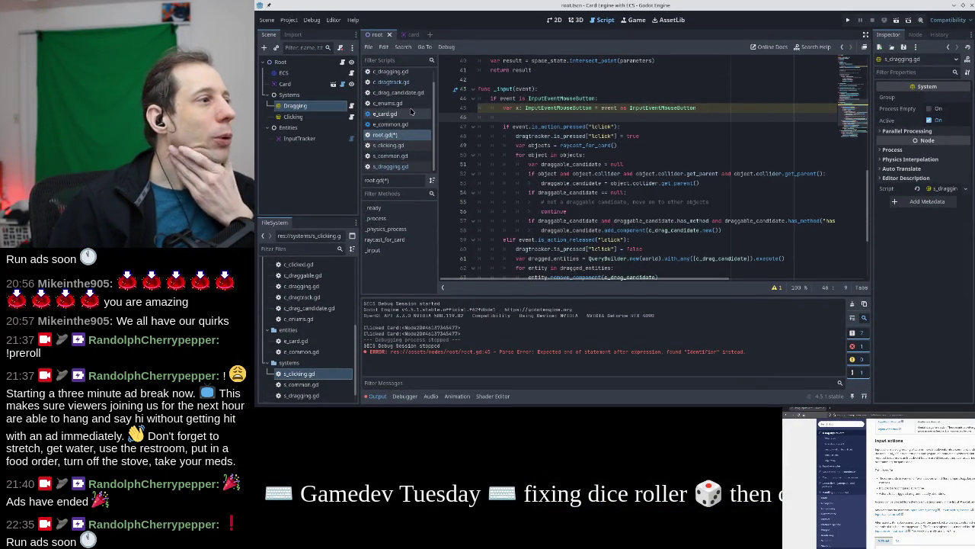
pyautogui.click(408, 105)
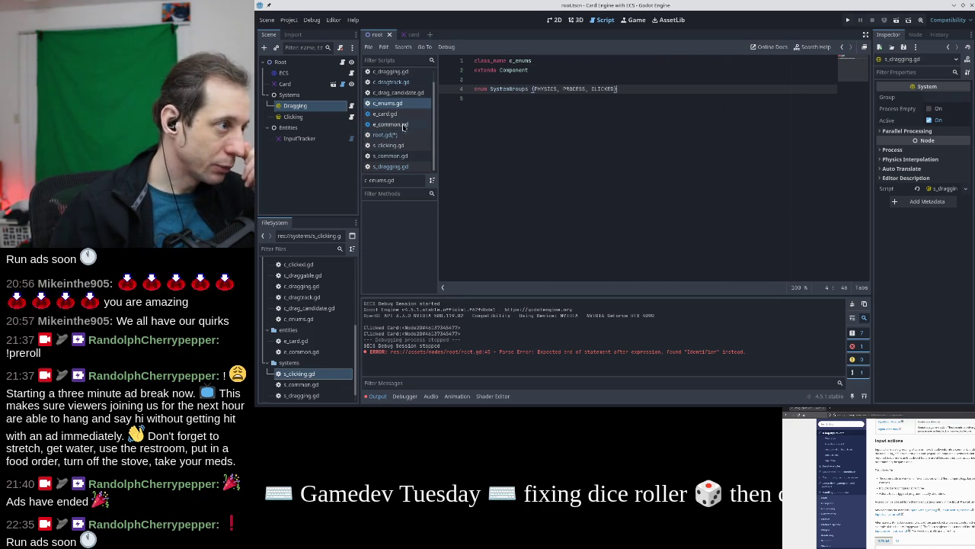
pyautogui.click(400, 134)
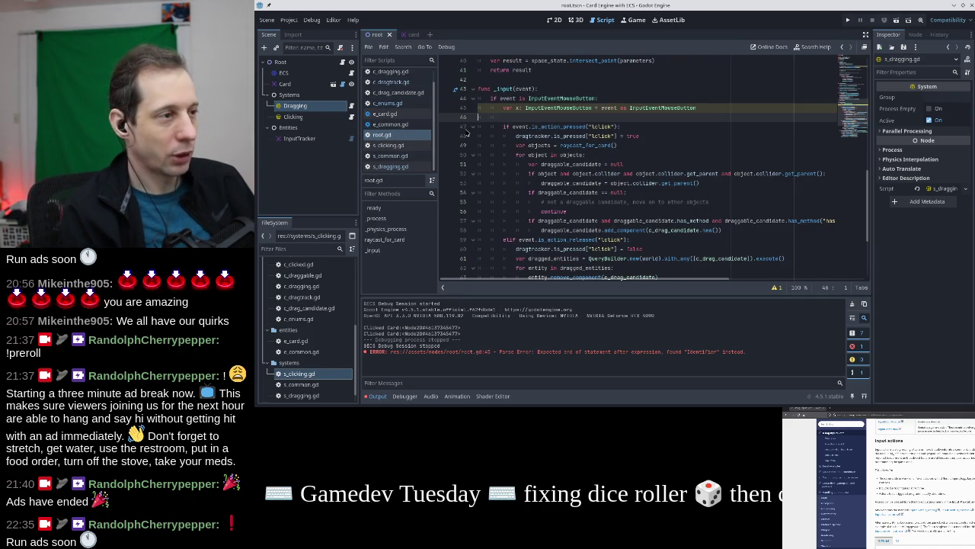
pyautogui.press('Up')
pyautogui.hotkey('shift', 'Down')
pyautogui.hotkey('shift', 'Down')
pyautogui.press('Delete')
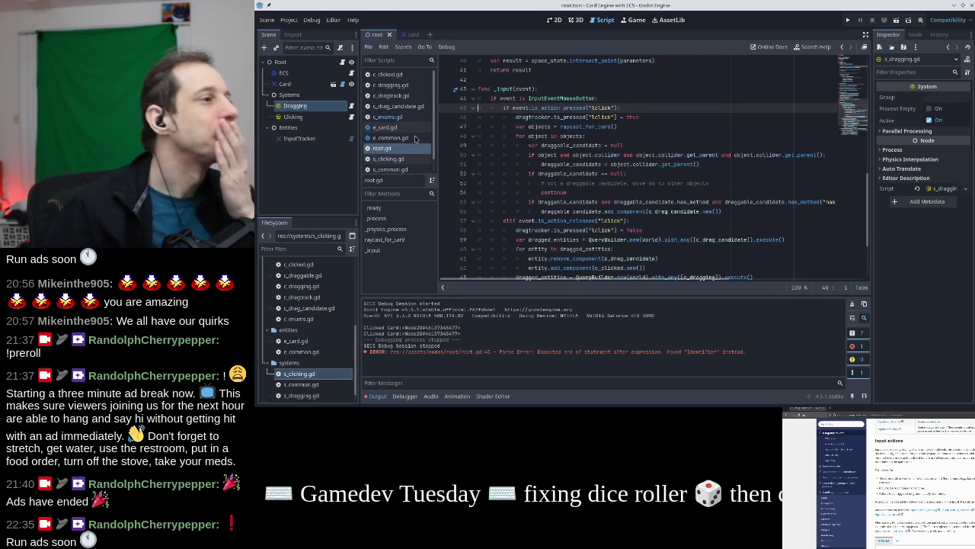
pyautogui.click(427, 138)
pyautogui.scroll(1, 408, 103)
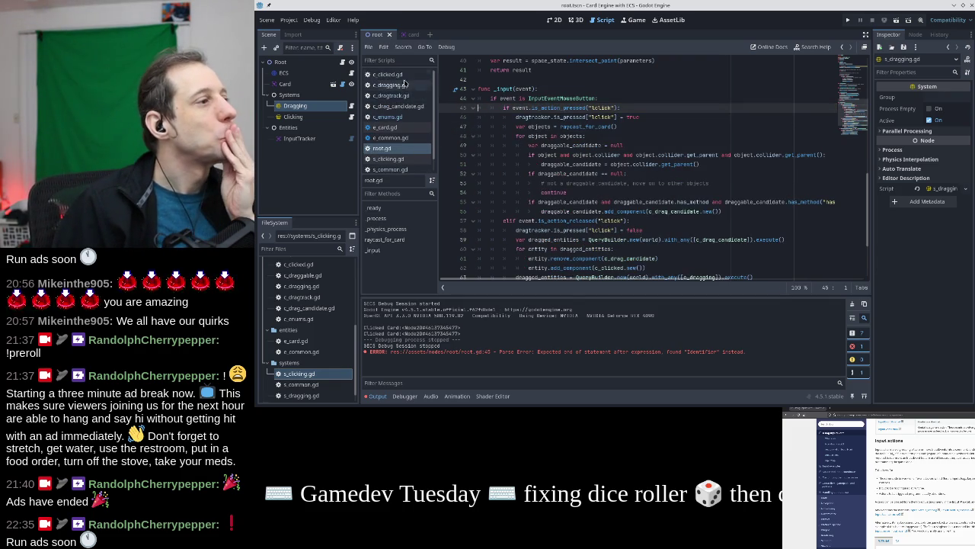
# In c_dragtrack.gd, change the is_pressed dictionary key from "clicked" to "lclick"
pyautogui.click(404, 96)
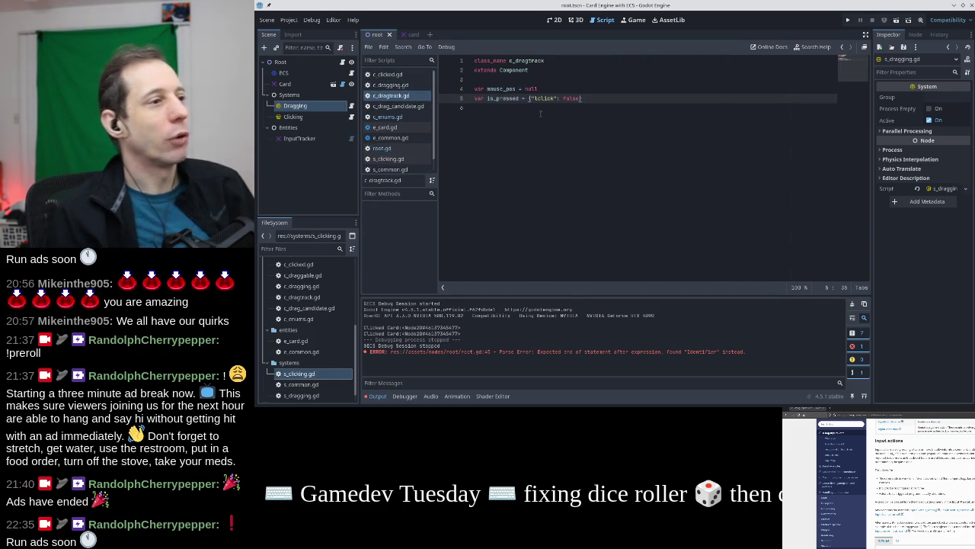
pyautogui.doubleClick(545, 98)
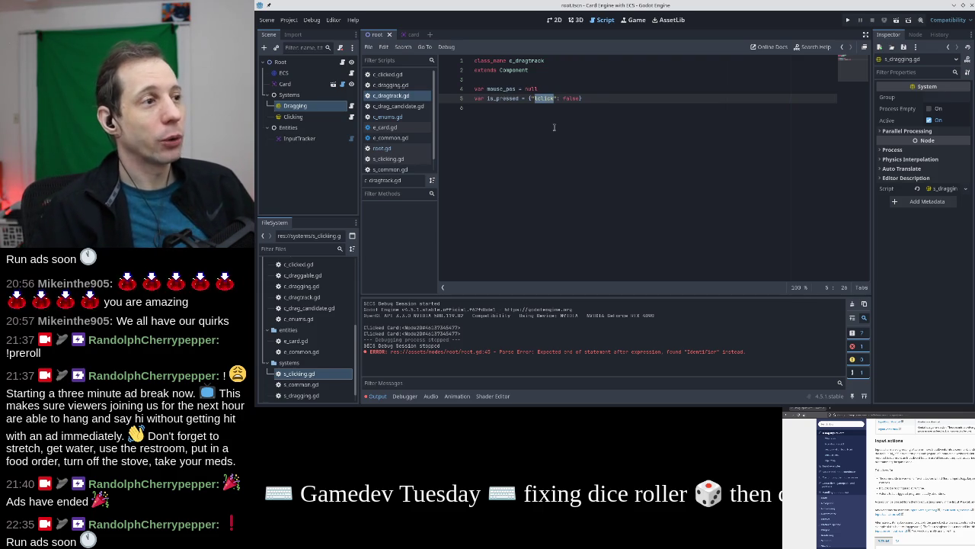
pyautogui.write('lclick')
pyautogui.press('End')
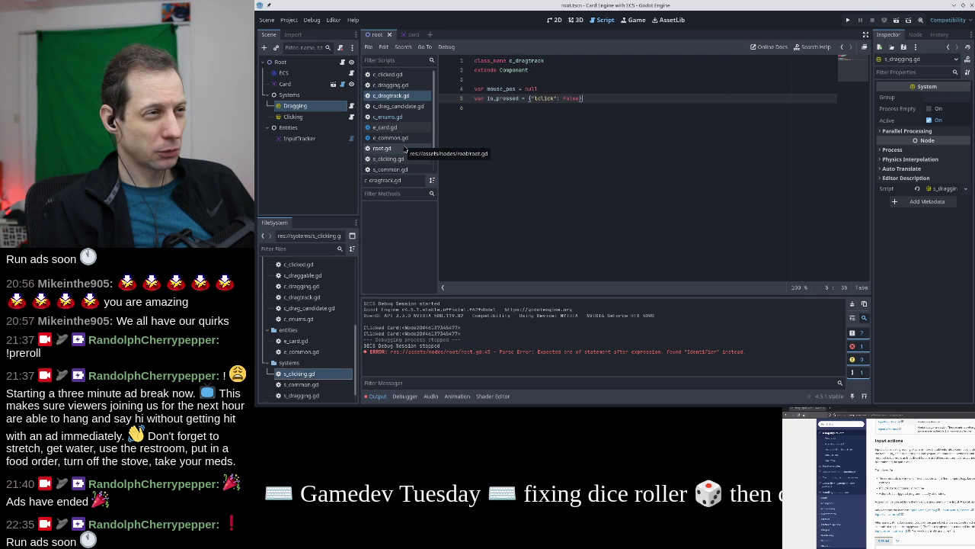
# Return to root.gd and inspect the lclick pressed check around line 44 of _input
pyautogui.click(403, 149)
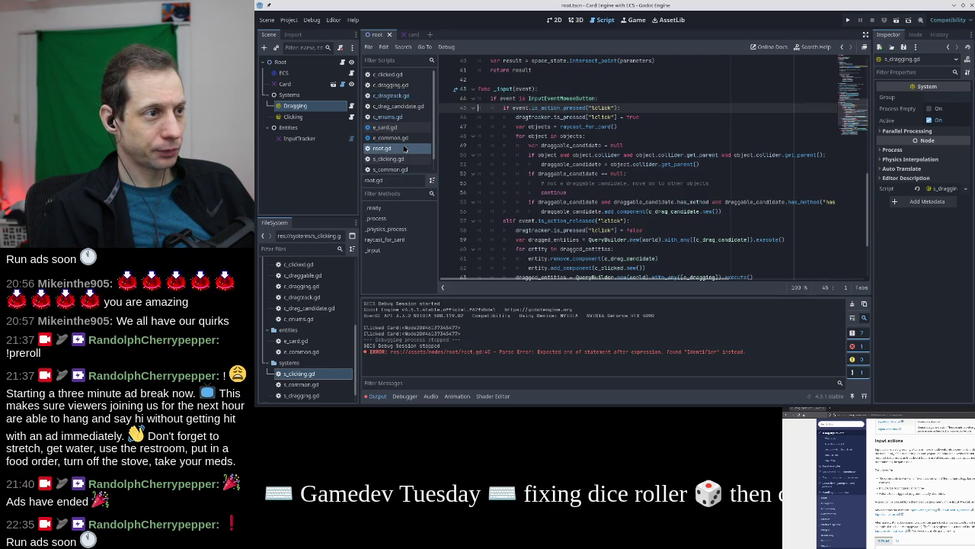
pyautogui.scroll(-3, 504, 127)
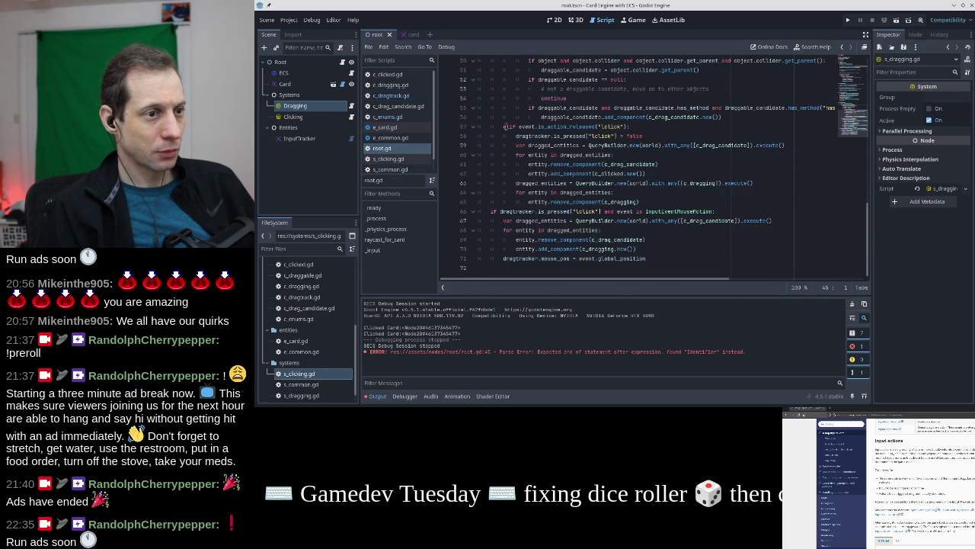
pyautogui.scroll(6, 623, 217)
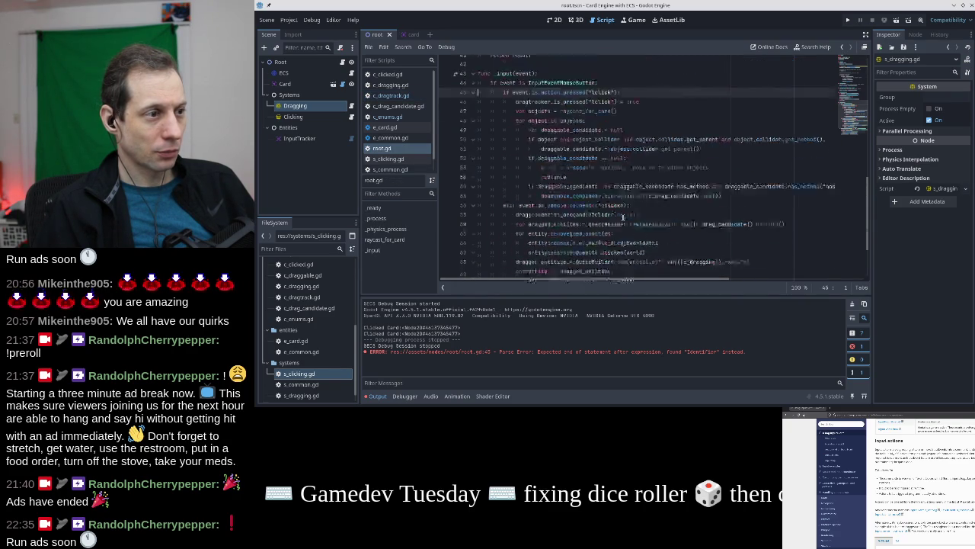
pyautogui.click(602, 174)
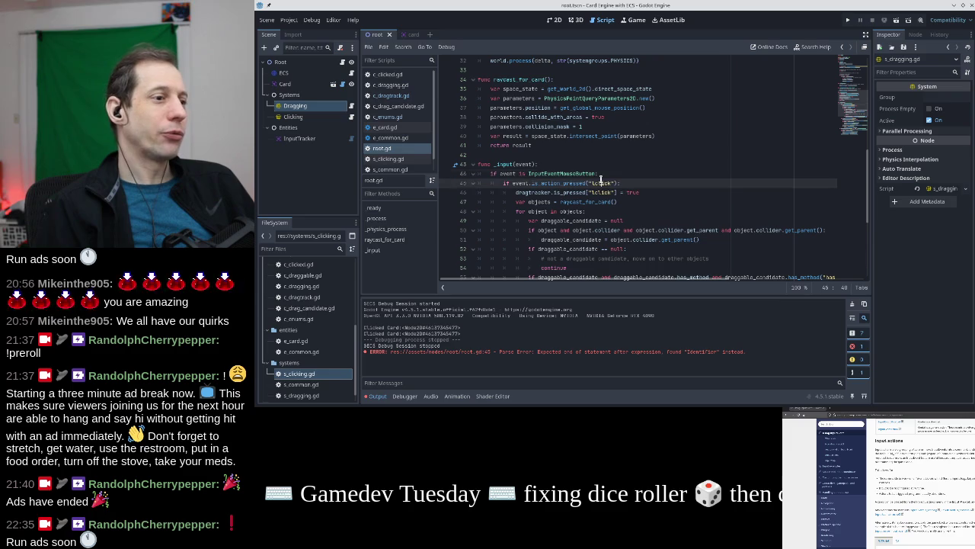
pyautogui.click(611, 183)
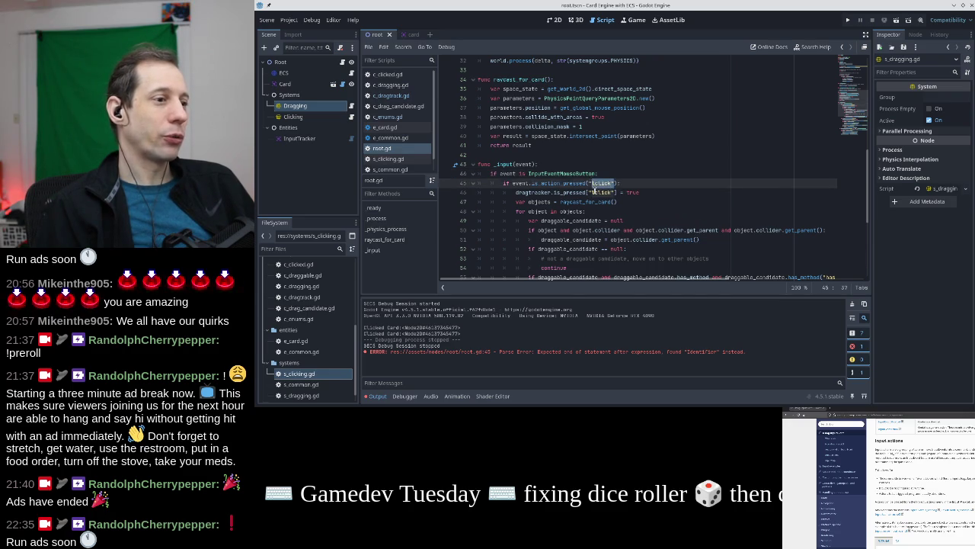
pyautogui.scroll(-6, 610, 183)
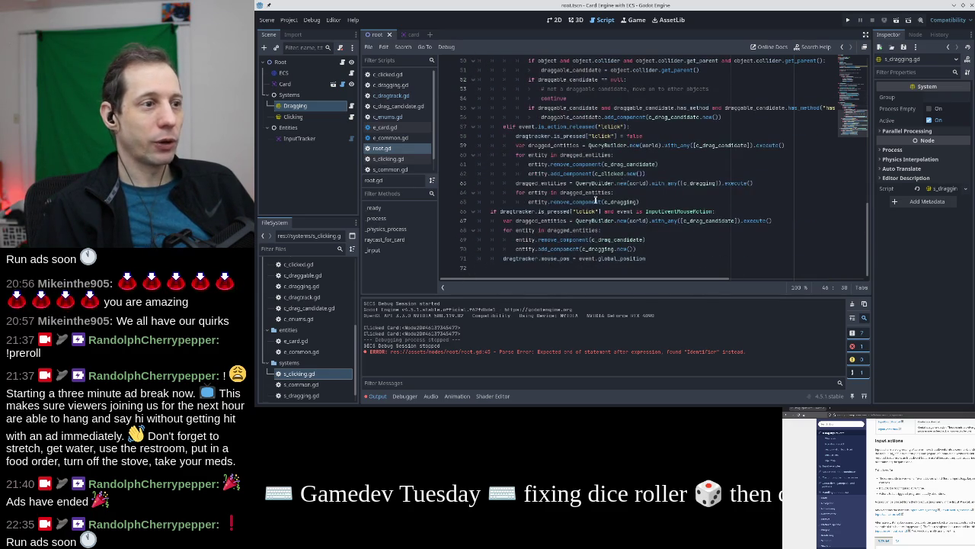
pyautogui.scroll(5, 587, 173)
pyautogui.press('Up')
pyautogui.press('Up')
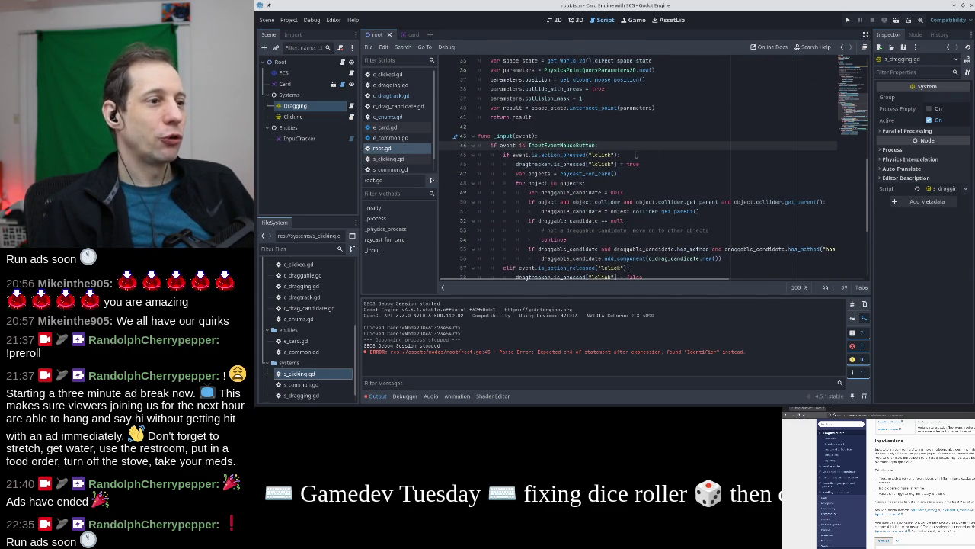
# Review the drag-candidate and mouse-motion code, then open a new line after line 44
pyautogui.scroll(-5, 602, 151)
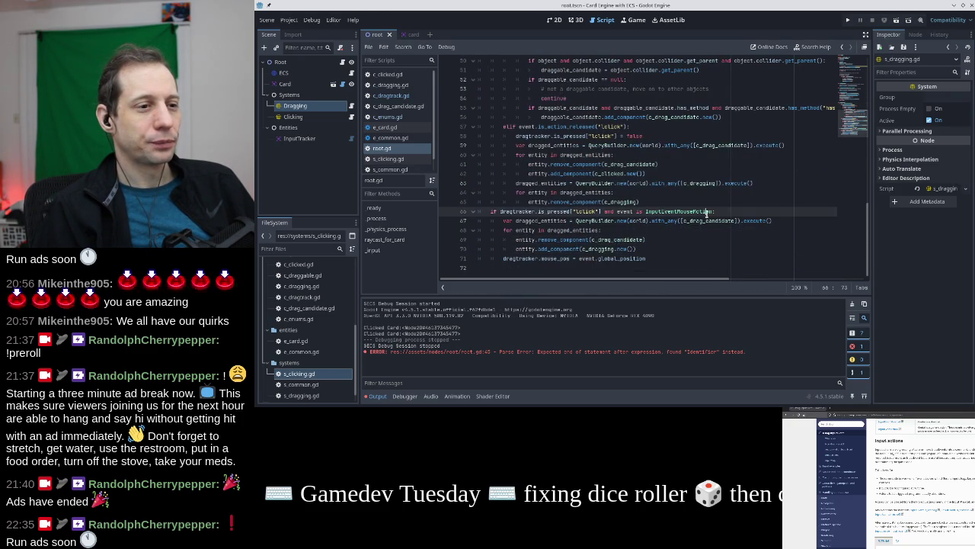
pyautogui.click(615, 220)
pyautogui.click(687, 211)
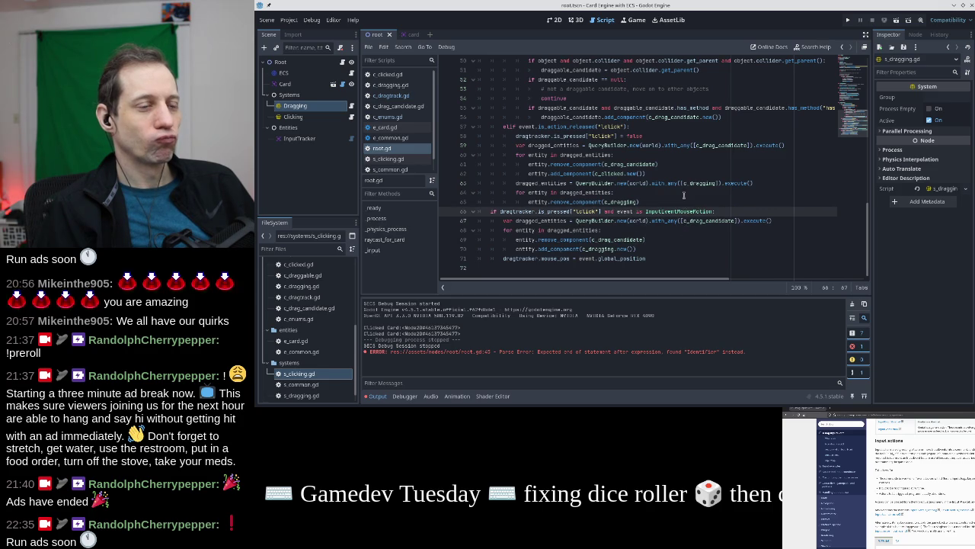
pyautogui.click(689, 182)
pyautogui.click(721, 145)
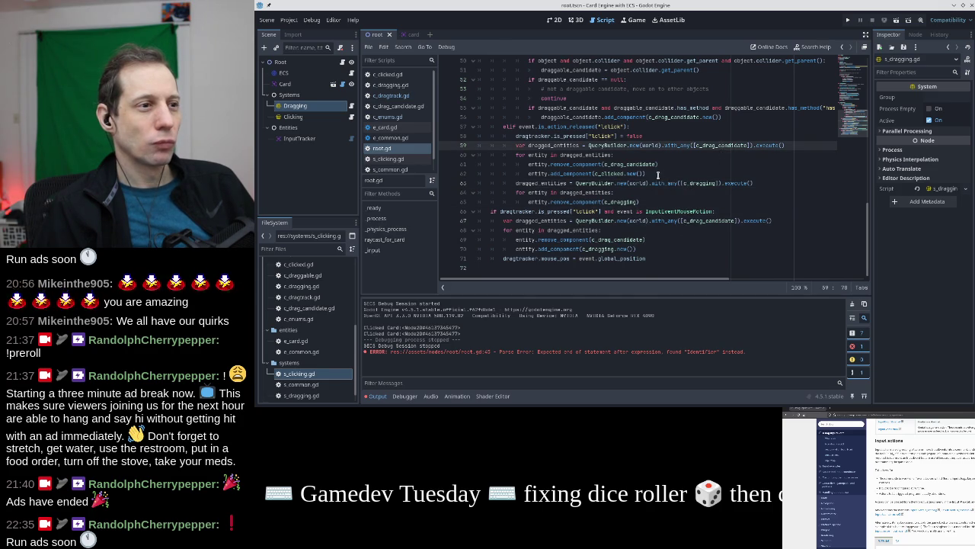
pyautogui.scroll(2, 657, 175)
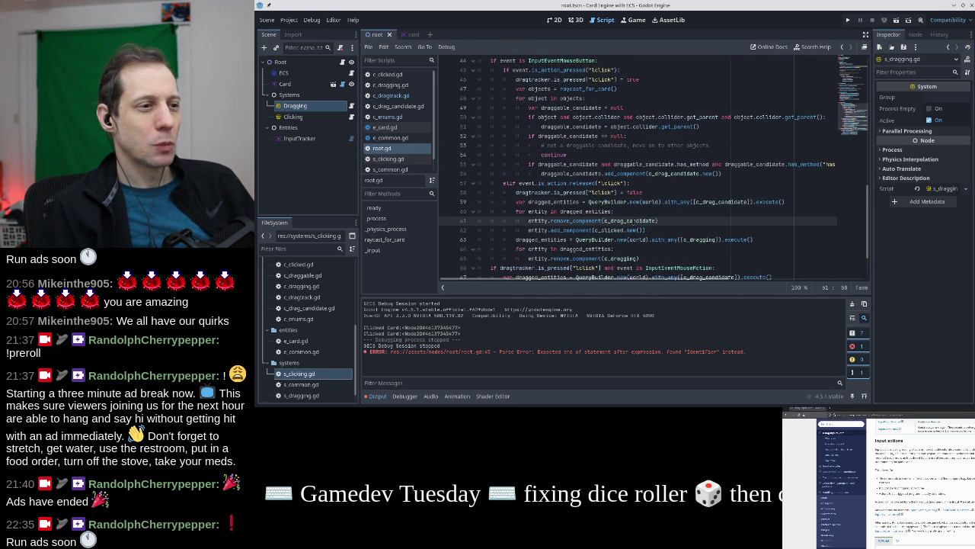
pyautogui.click(715, 202)
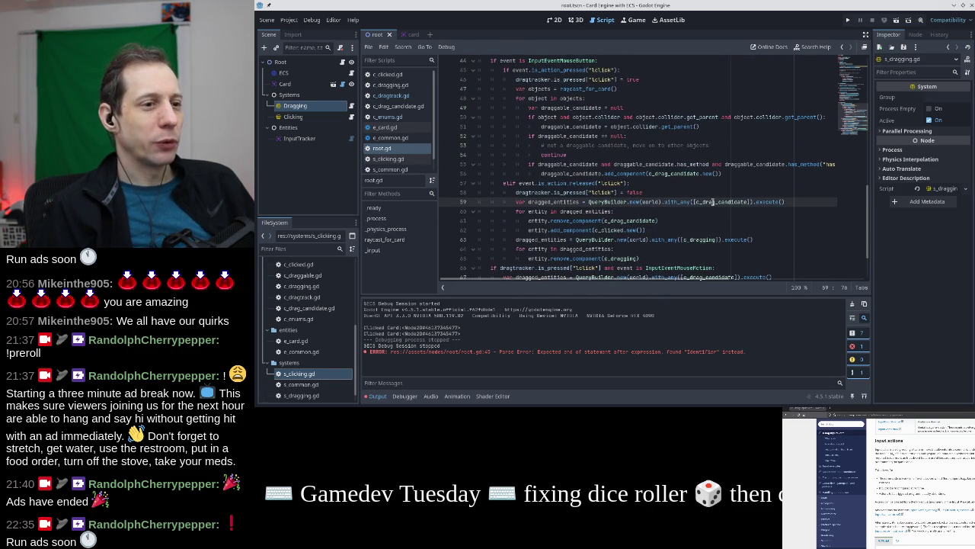
pyautogui.scroll(1, 697, 201)
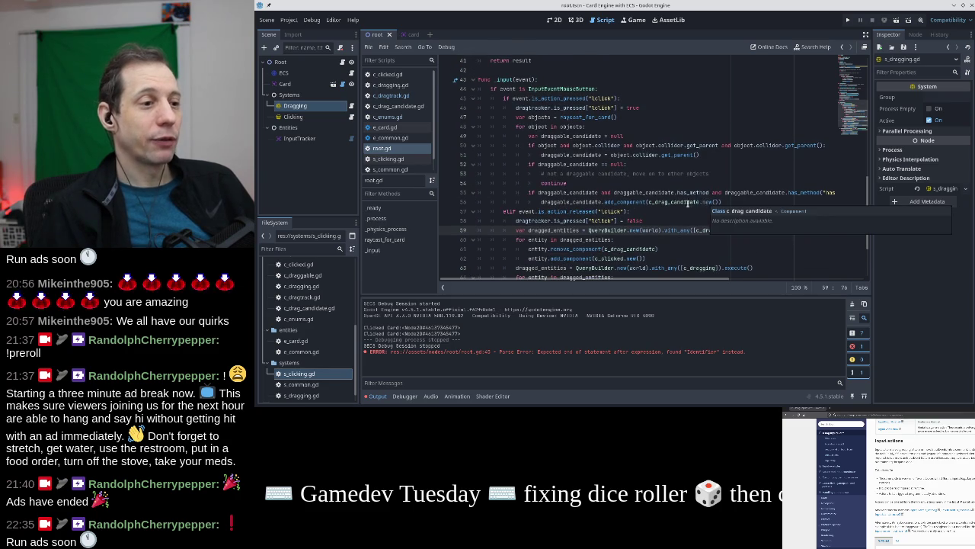
pyautogui.scroll(1, 698, 202)
pyautogui.doubleClick(602, 126)
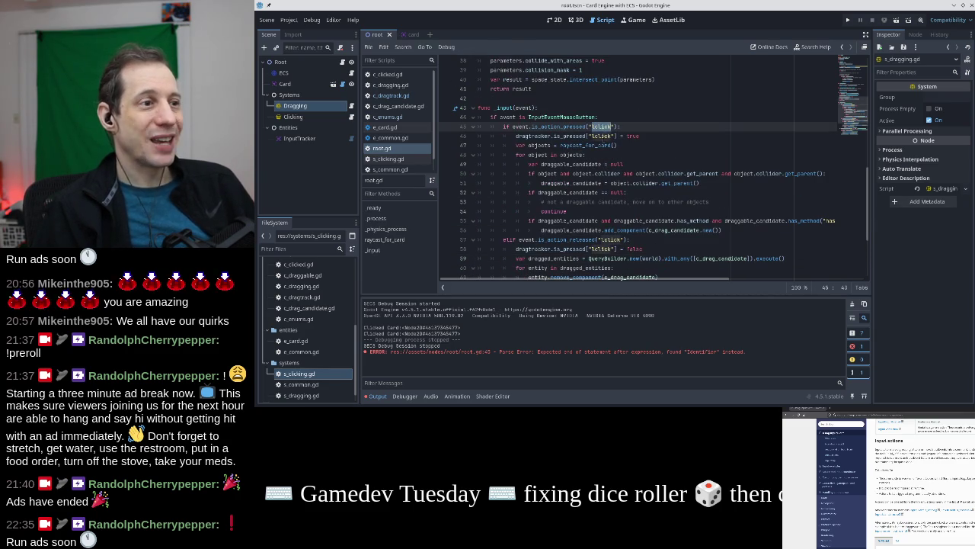
pyautogui.press('Up')
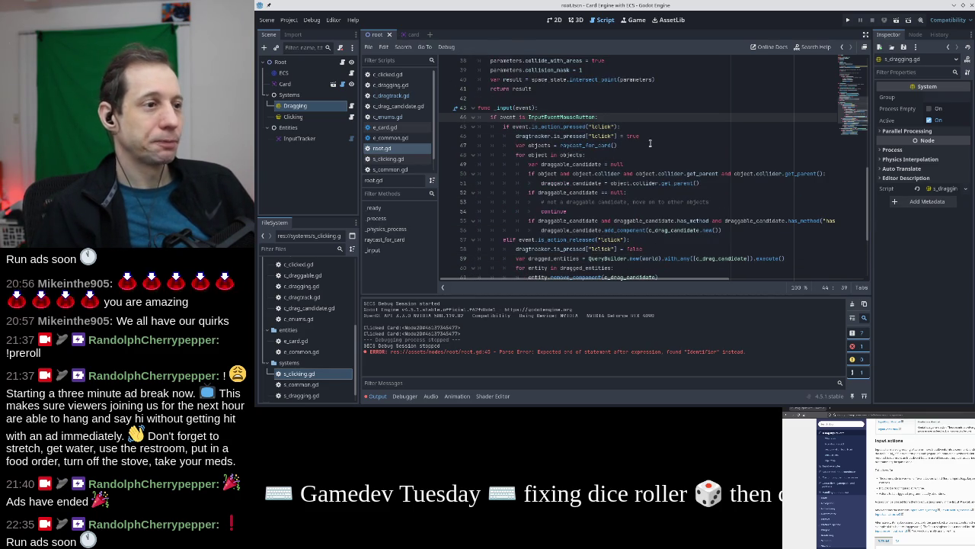
pyautogui.press('Return')
pyautogui.write('for')
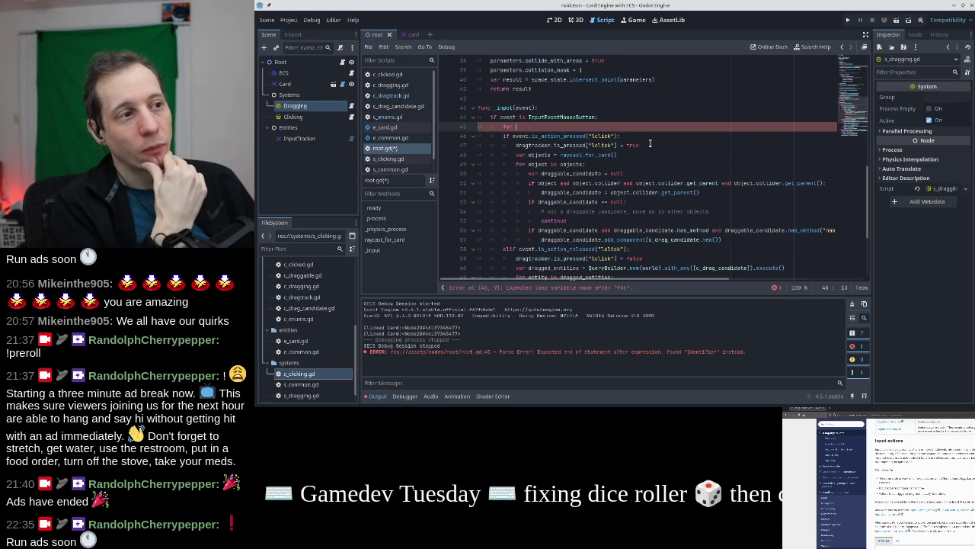
# Write the loop header 'for action in dragtracker.is_pressed.keys():'
pyautogui.write('action in drag')
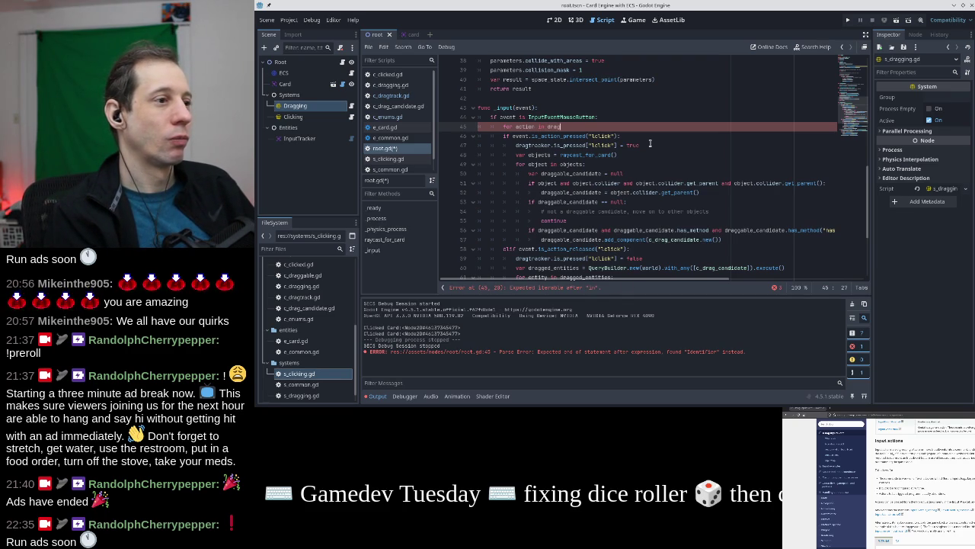
pyautogui.write('tracker.')
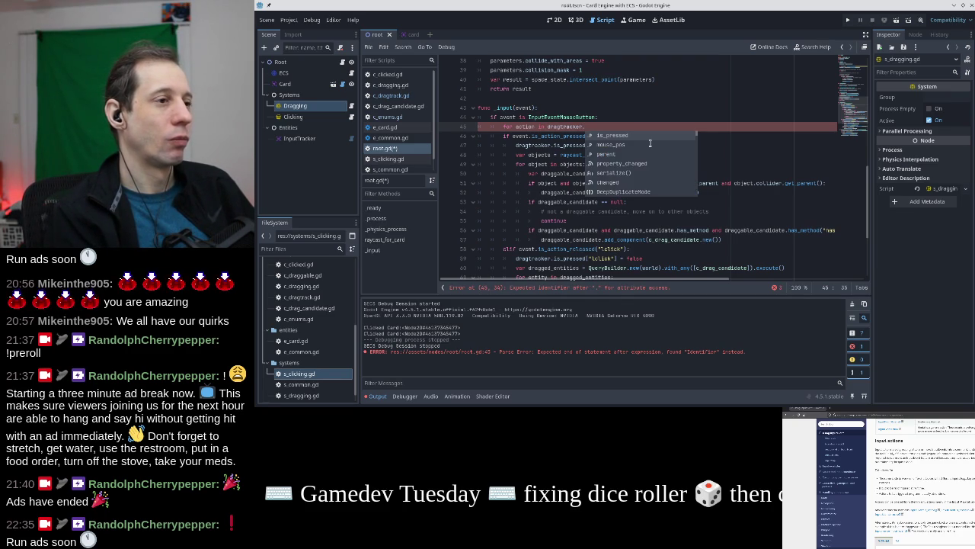
pyautogui.press('Return')
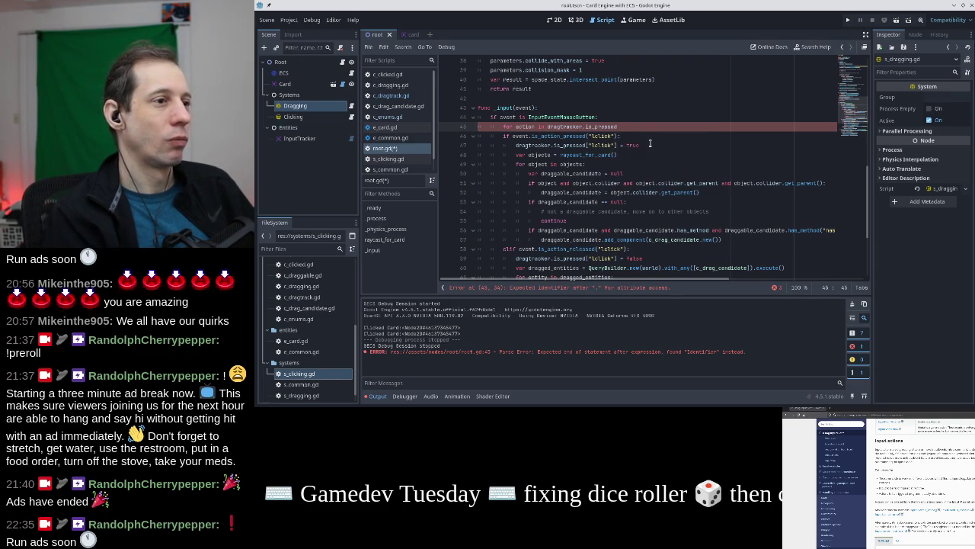
pyautogui.write('.')
pyautogui.write('keys():')
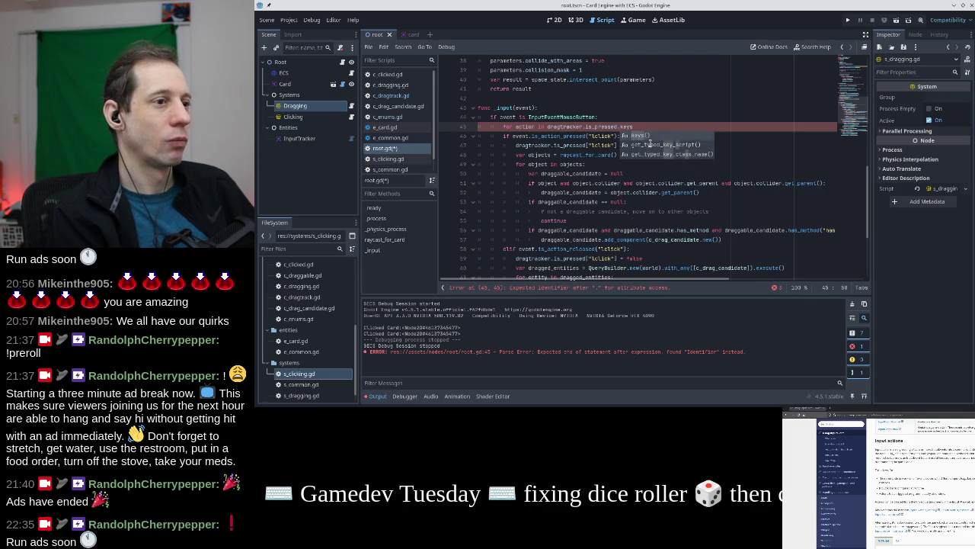
pyautogui.press('Return')
# Indent the mouse-button block below so it sits inside the new loop
pyautogui.scroll(-4, 644, 143)
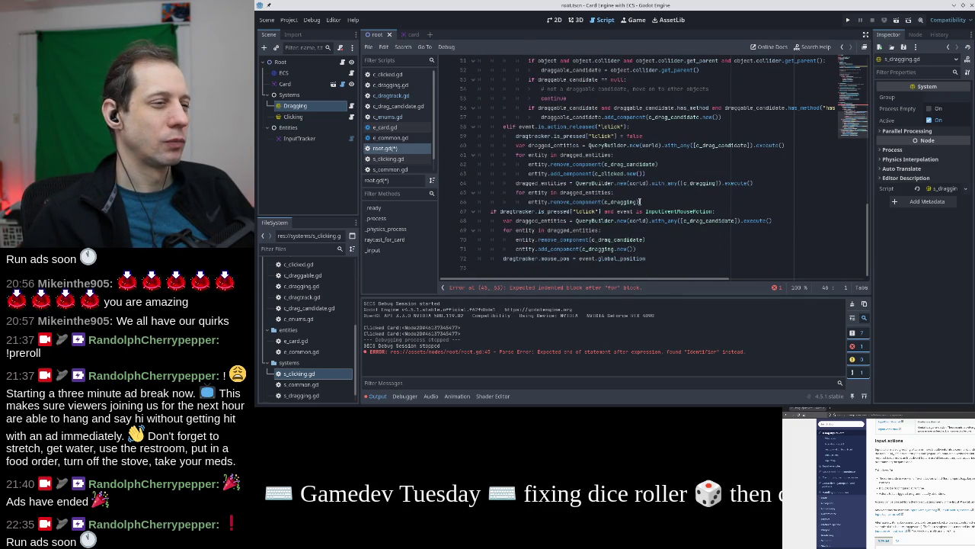
pyautogui.keyDown('shift'); pyautogui.click(641, 201); pyautogui.keyUp('shift')
pyautogui.scroll(3, 639, 191)
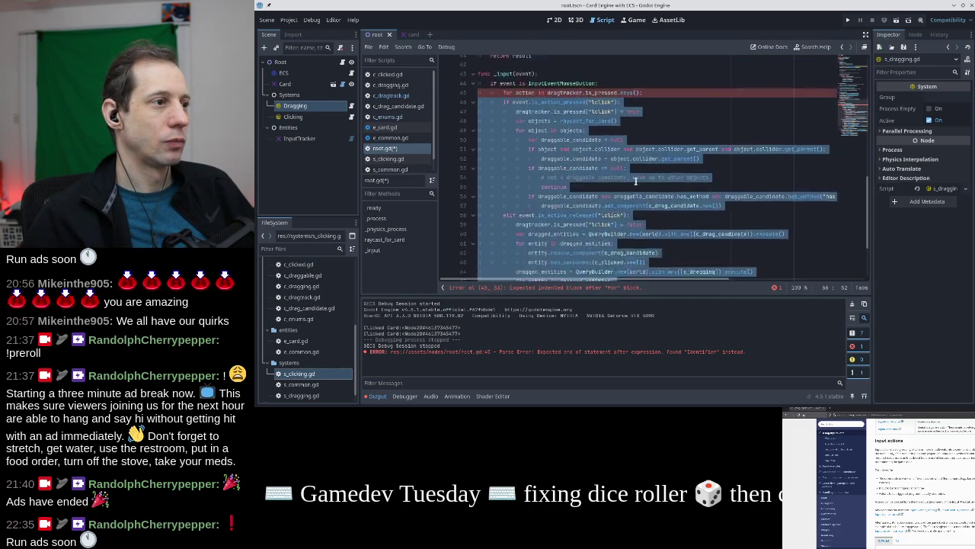
pyautogui.press('Tab')
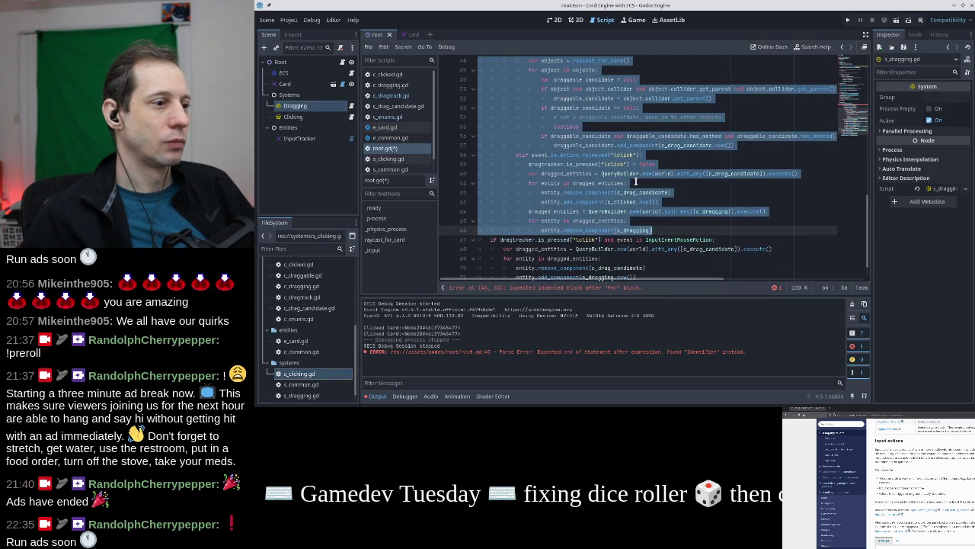
# Replace "lclick" with action in the pressed check, line 47 and the release check
pyautogui.scroll(1, 636, 182)
pyautogui.moveTo(596, 127); pyautogui.dragTo(644, 183)
pyautogui.click(601, 127)
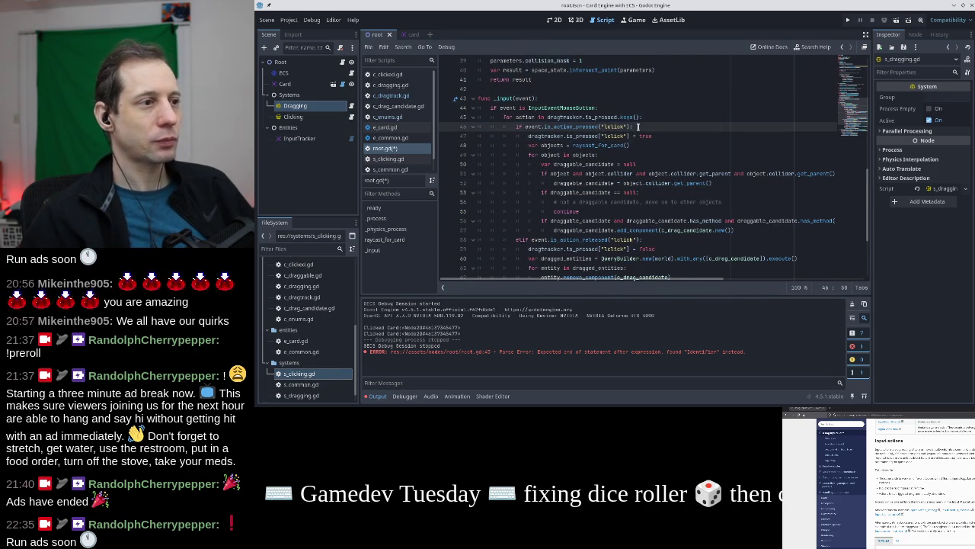
pyautogui.moveTo(601, 127); pyautogui.dragTo(626, 127)
pyautogui.write('action')
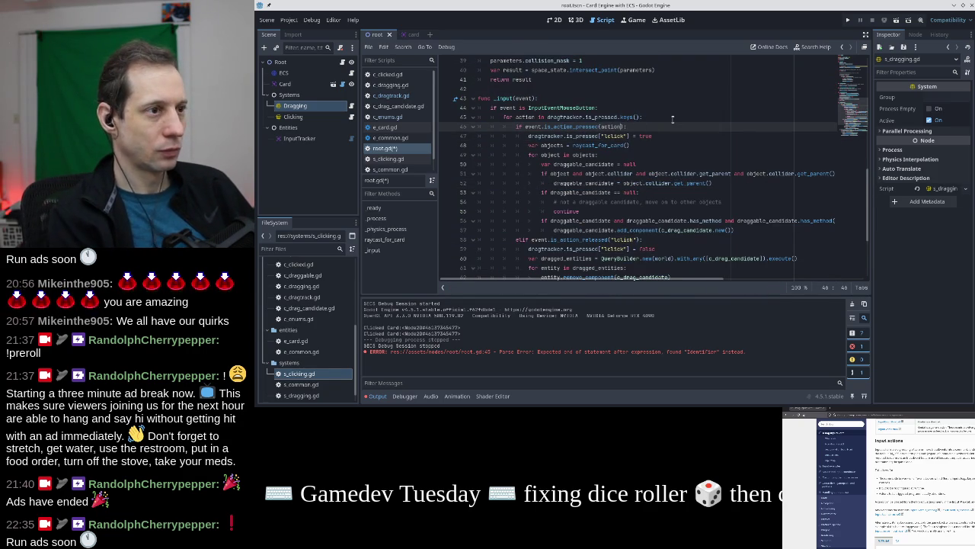
pyautogui.press('Escape')
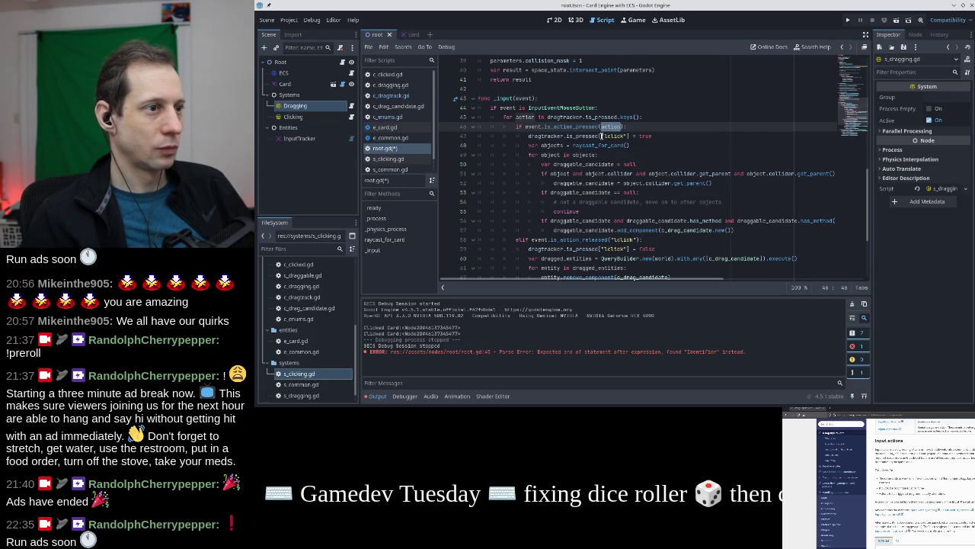
pyautogui.press('Down')
pyautogui.moveTo(629, 136); pyautogui.dragTo(600, 135)
pyautogui.write('action')
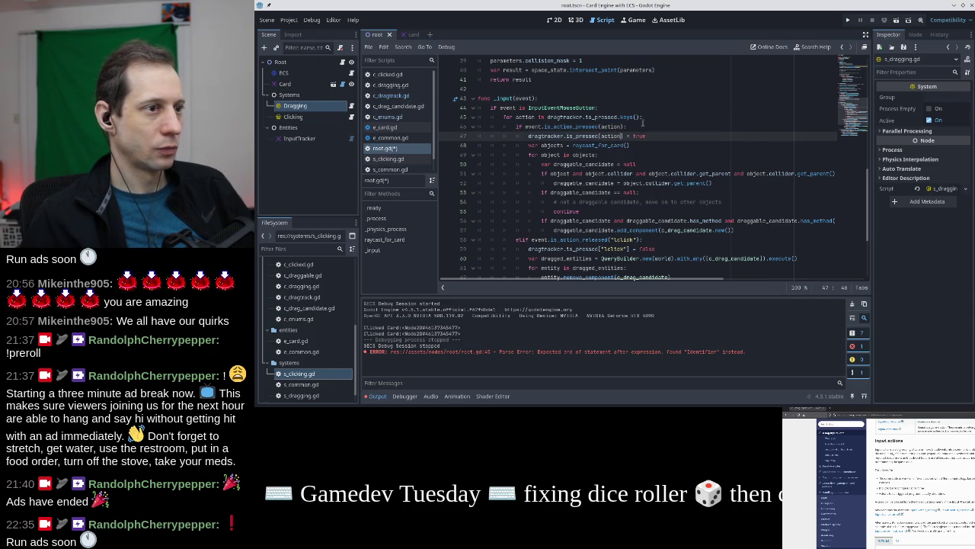
pyautogui.moveTo(607, 240); pyautogui.dragTo(638, 240)
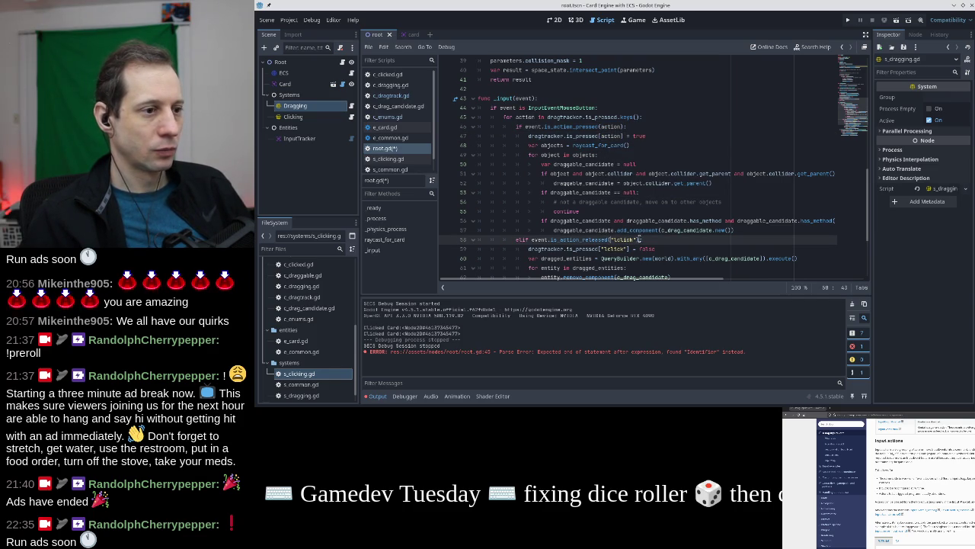
pyautogui.write('action')
# Replace the "lclick" key on line 59 with action and review line 67
pyautogui.scroll(-1, 644, 225)
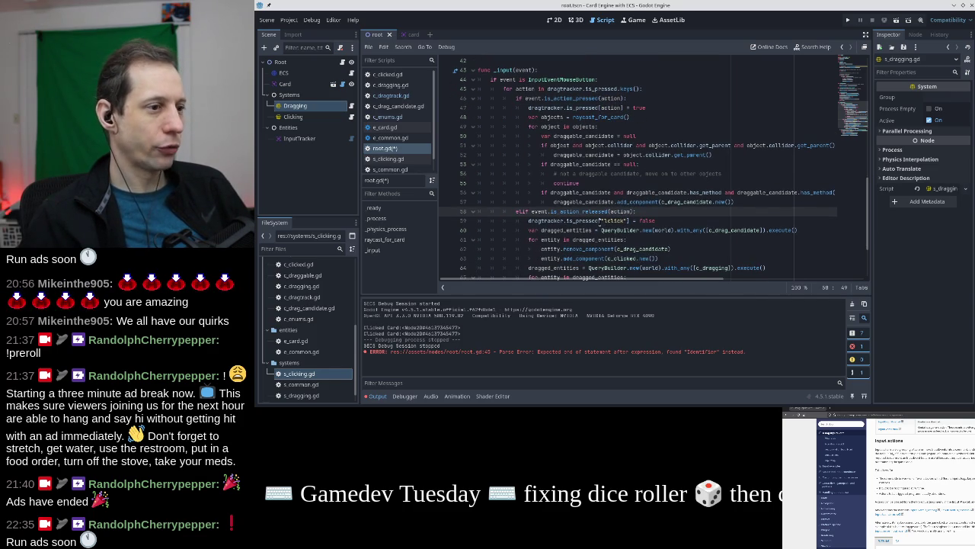
pyautogui.click(601, 221)
pyautogui.keyDown('shift'); pyautogui.click(627, 220); pyautogui.keyUp('shift')
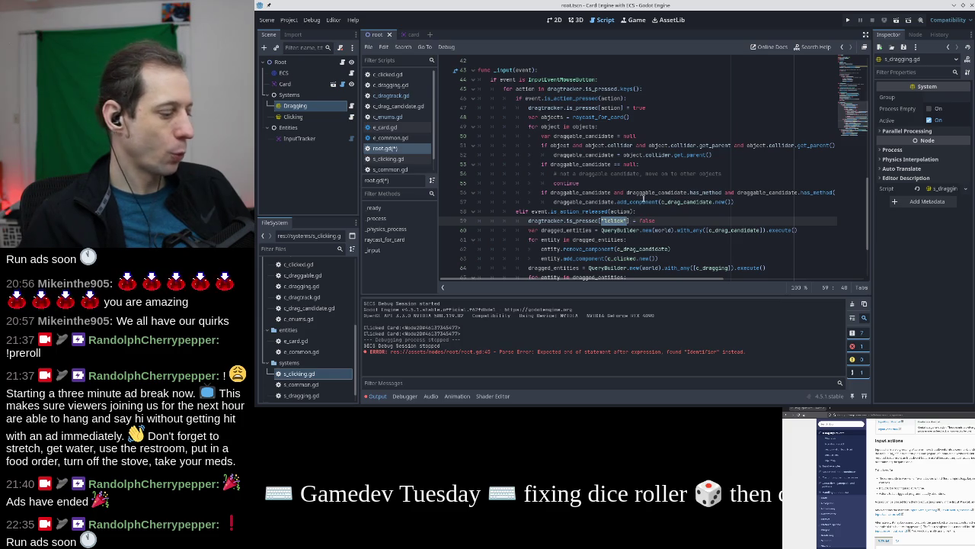
pyautogui.write('action')
pyautogui.scroll(-2, 644, 187)
pyautogui.click(573, 240)
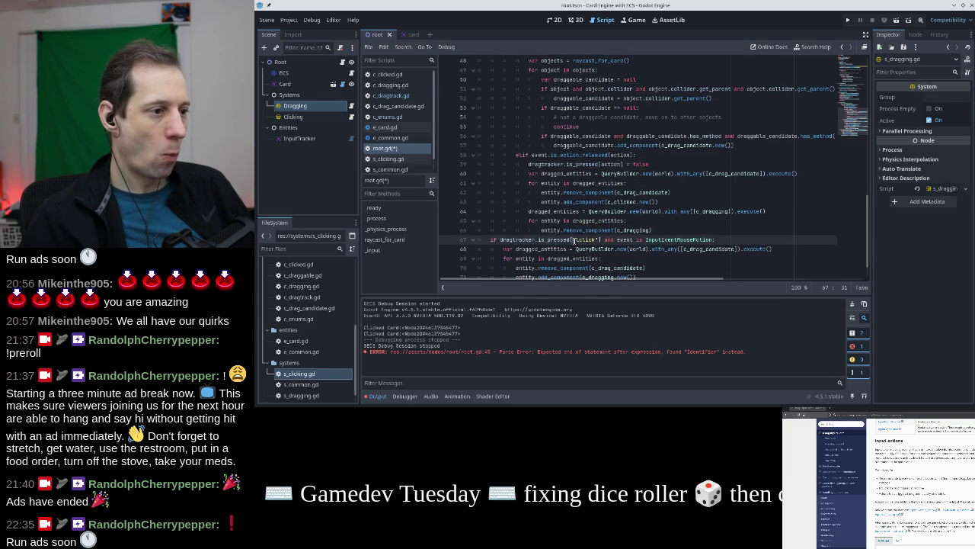
pyautogui.keyDown('shift'); pyautogui.click(600, 240); pyautogui.keyUp('shift')
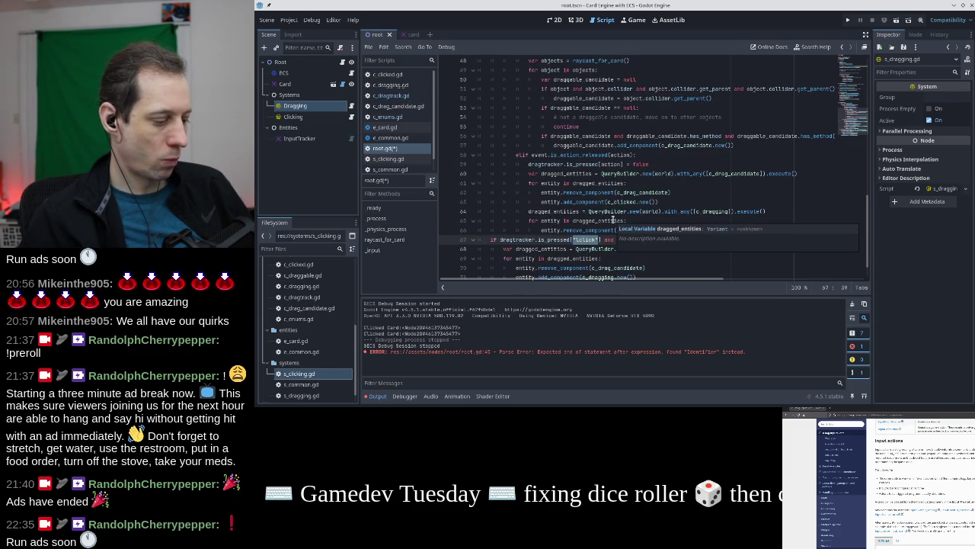
pyautogui.click(584, 230)
pyautogui.scroll(3, 581, 231)
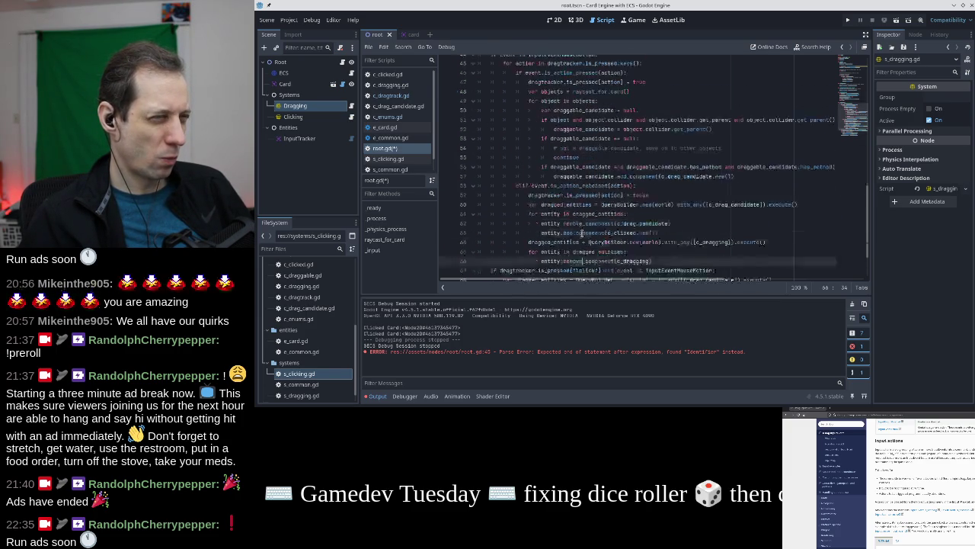
pyautogui.scroll(3, 582, 232)
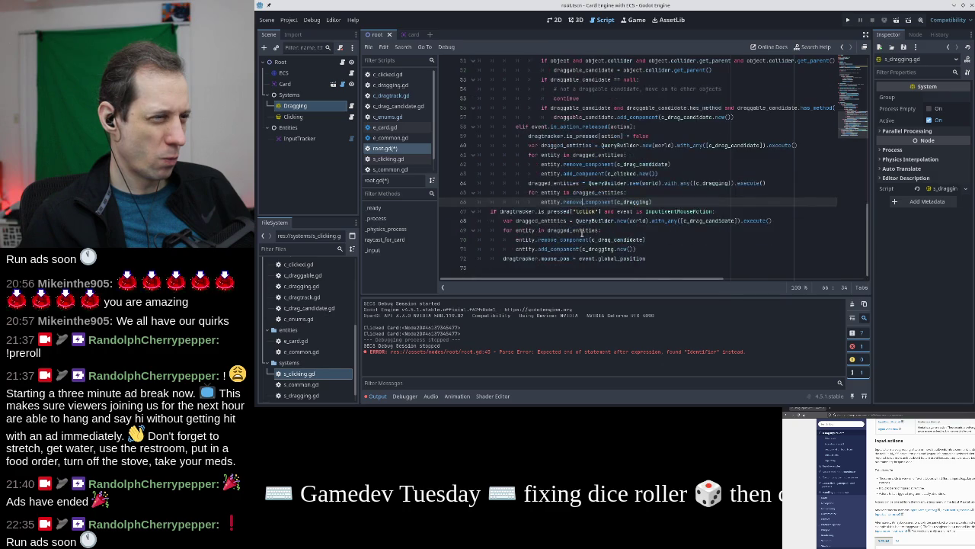
pyautogui.scroll(-2, 582, 232)
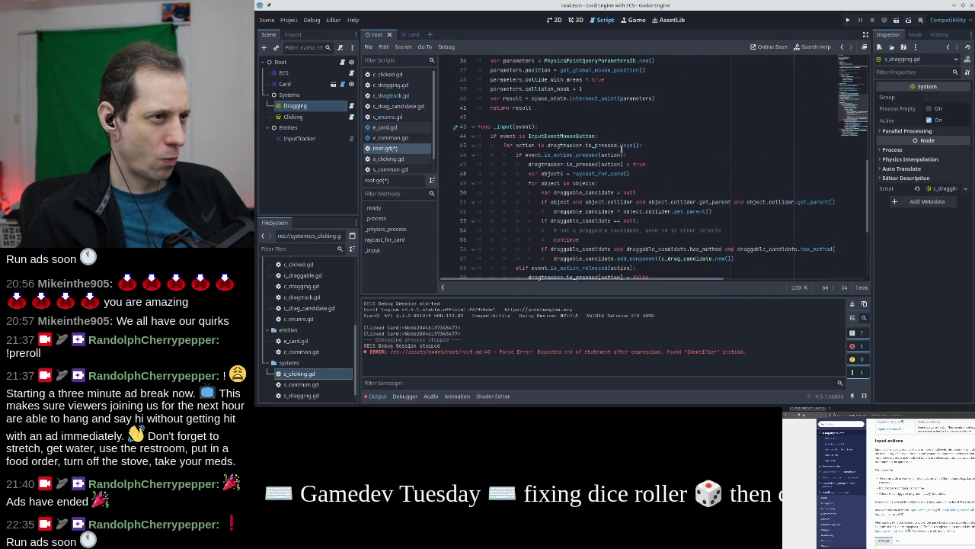
pyautogui.click(622, 145)
# Move the for line above the mouse-button check and indent the check under it
pyautogui.hotkey('ctrl', 'x')
pyautogui.press('Up')
pyautogui.hotkey('ctrl', 'v')
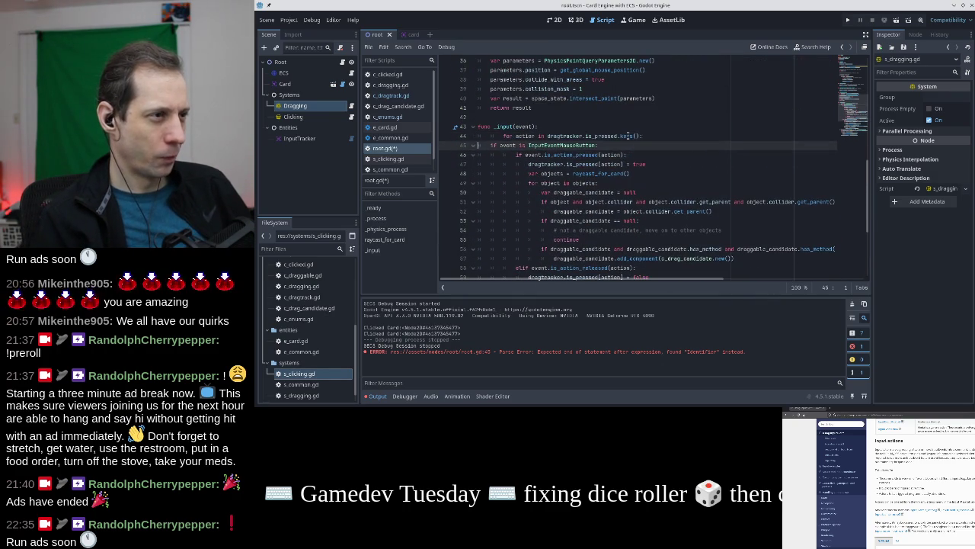
pyautogui.press('Up')
pyautogui.hotkey('shift', 'Tab')
pyautogui.press('Down')
pyautogui.press('Home')
pyautogui.press('Tab')
# Indent the mouse-motion block into the loop and change its "click" to drag
pyautogui.scroll(-5, 626, 142)
pyautogui.click(599, 211)
pyautogui.press('Home')
pyautogui.hotkey('shift', 'Down')
pyautogui.hotkey('shift', 'Down')
pyautogui.hotkey('shift', 'Down')
pyautogui.hotkey('shift', 'Down')
pyautogui.hotkey('shift', 'Down')
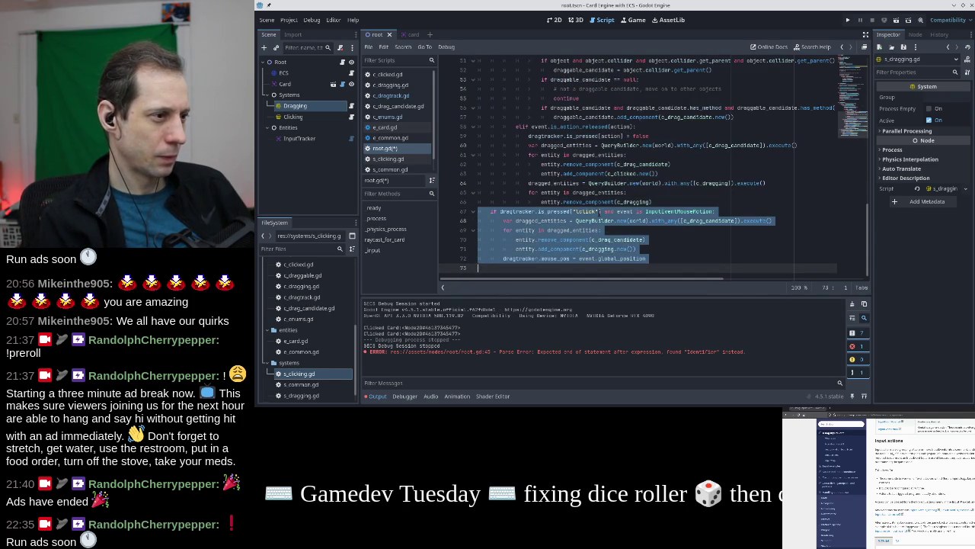
pyautogui.press('Tab')
pyautogui.click(602, 212)
pyautogui.press('Right')
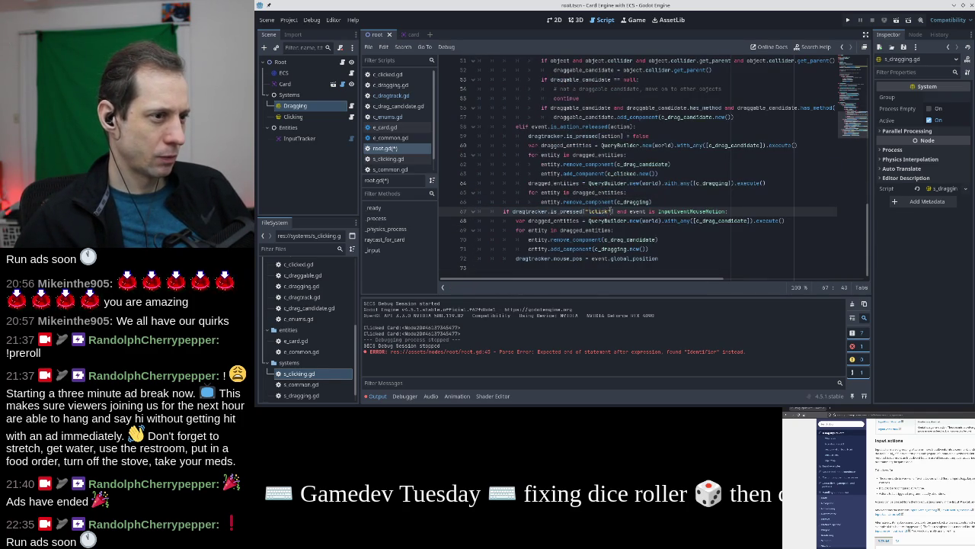
pyautogui.doubleClick(591, 211)
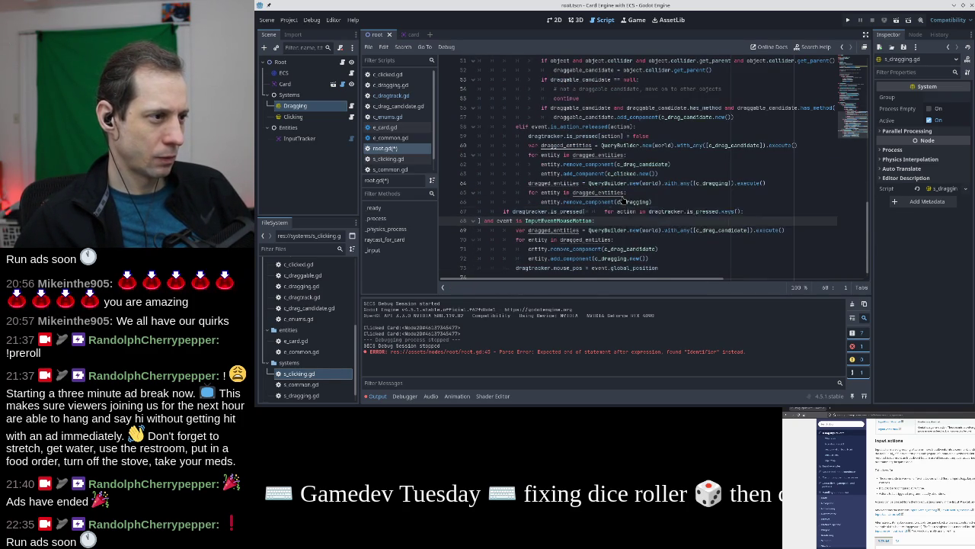
pyautogui.write('drag')
# Save root.gd and return to line 45
pyautogui.hotkey('ctrl', 's')
pyautogui.scroll(7, 624, 204)
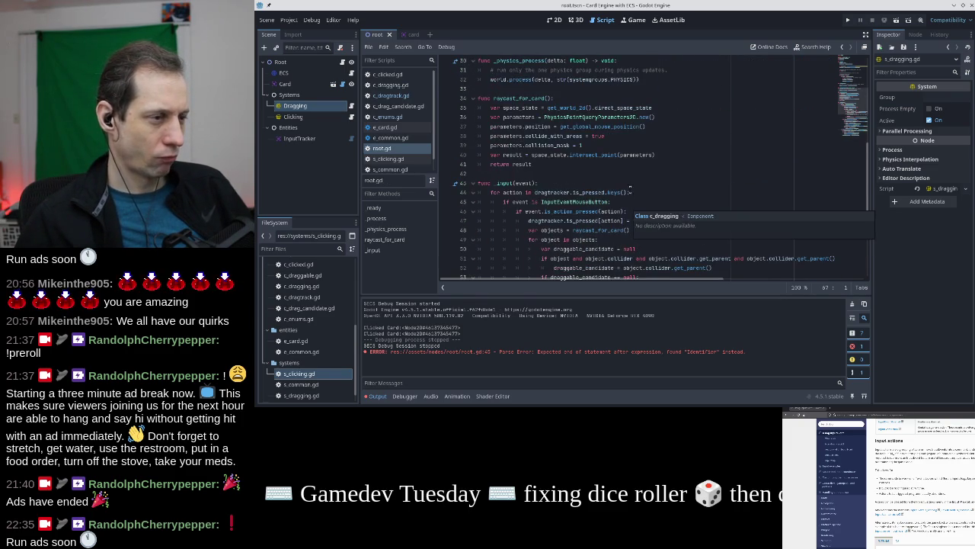
pyautogui.scroll(-1, 626, 206)
pyautogui.click(632, 173)
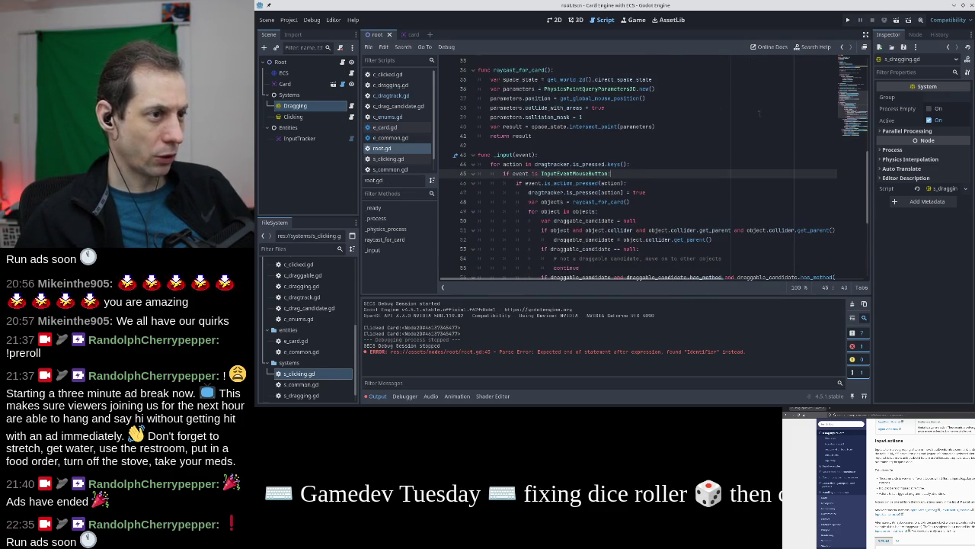
pyautogui.click(847, 20)
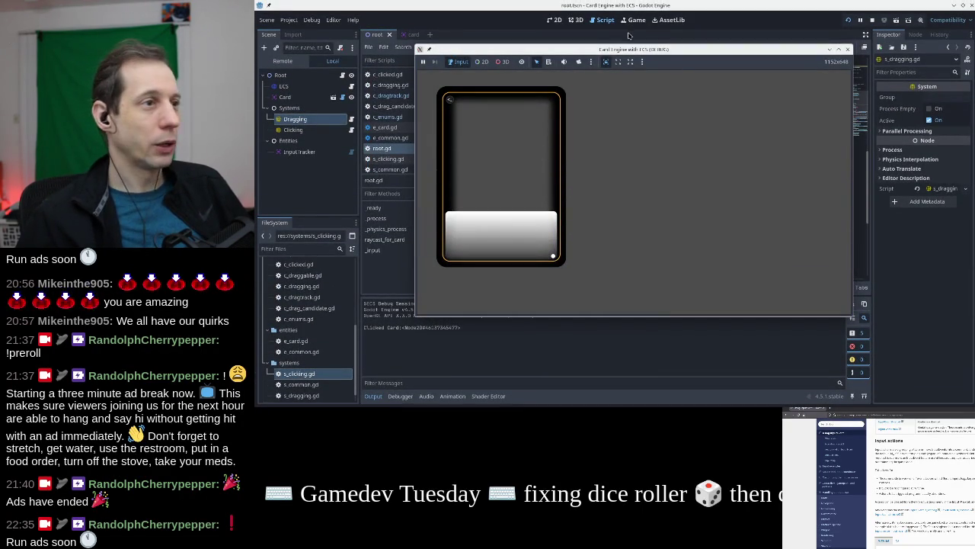
pyautogui.moveTo(505, 176)
pyautogui.mouseDown()
pyautogui.moveTo(707, 172)
pyautogui.moveTo(509, 217)
pyautogui.moveTo(518, 210)
pyautogui.mouseUp()
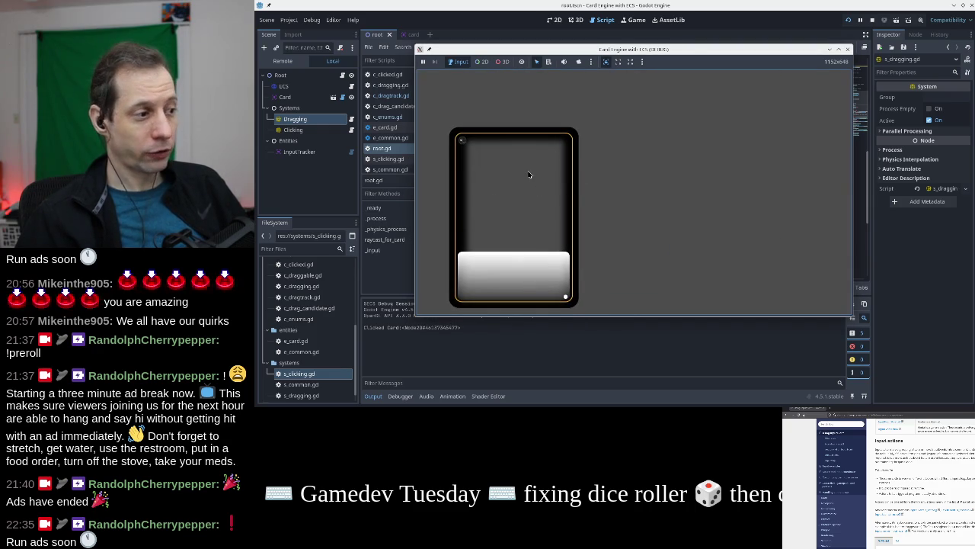
pyautogui.click(848, 49)
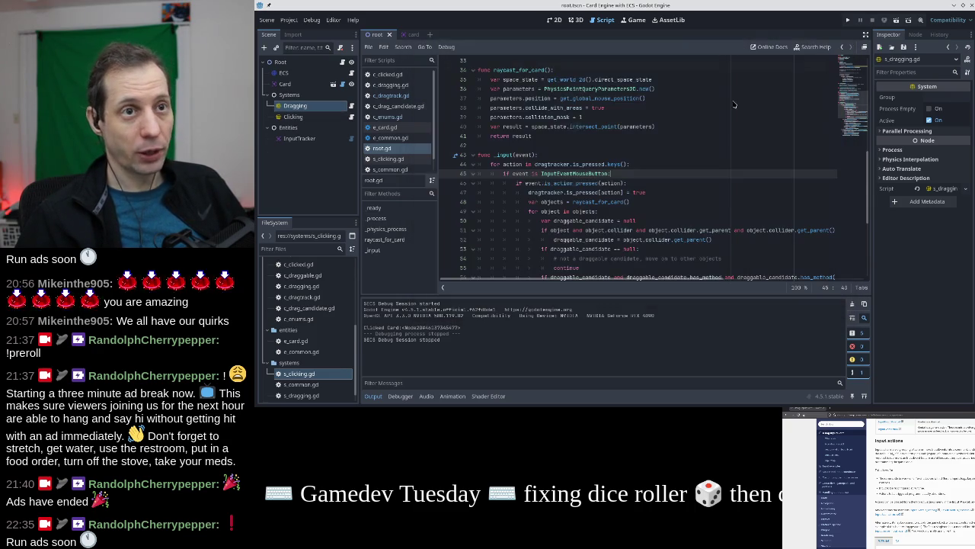
# Add an "rclick": false entry to is_pressed in c_dragtrack.gd
pyautogui.click(397, 95)
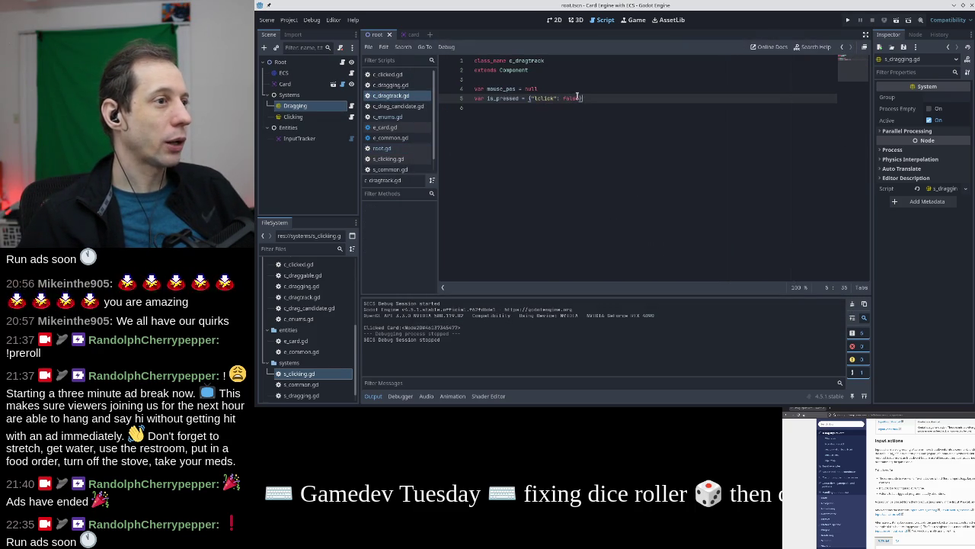
pyautogui.write(', "rclick')
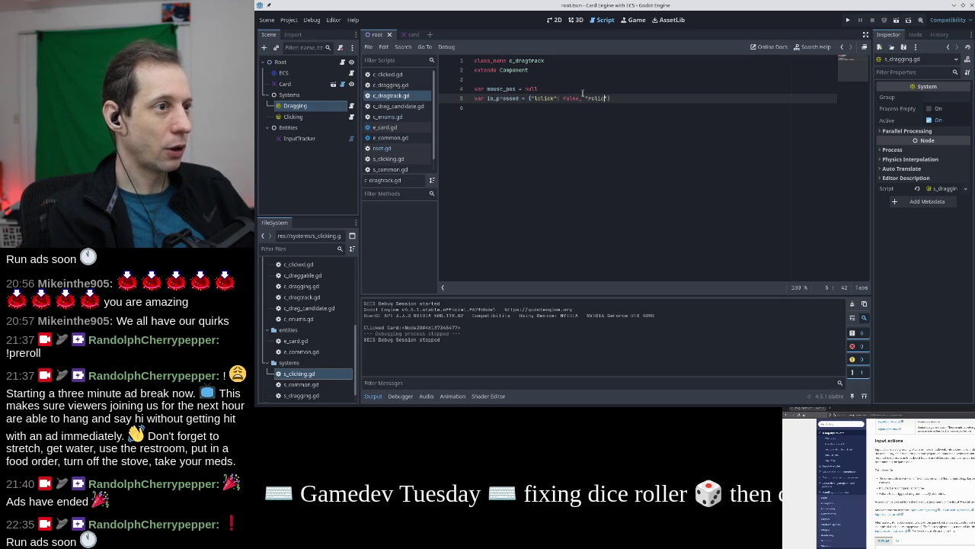
pyautogui.write('": false')
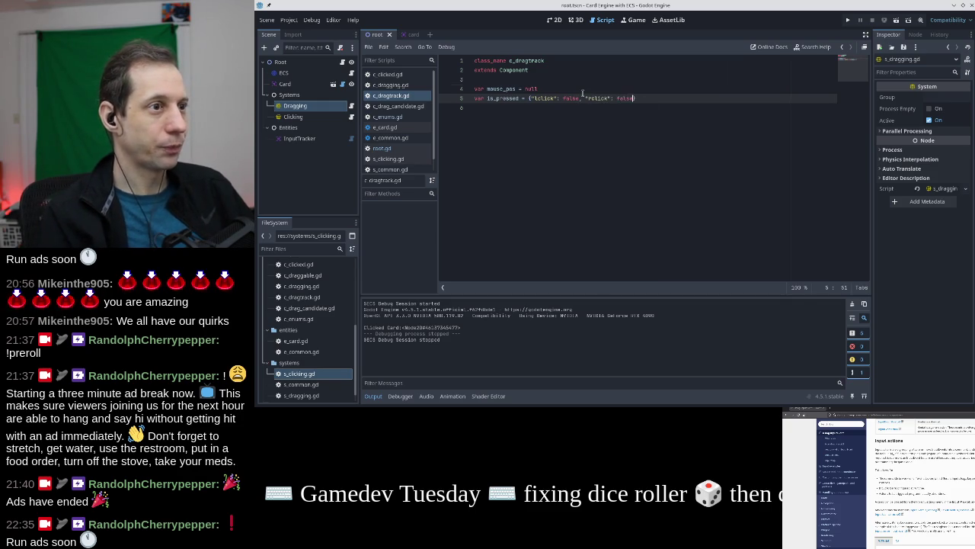
pyautogui.press('Up')
# Run the game with F5, drag the card up and right, then stop it
pyautogui.press('F5')
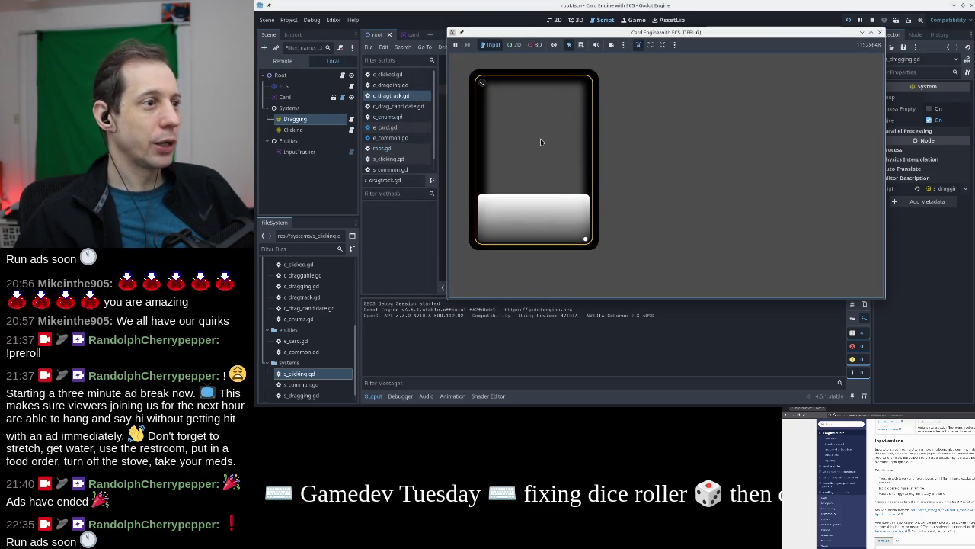
pyautogui.click(540, 140)
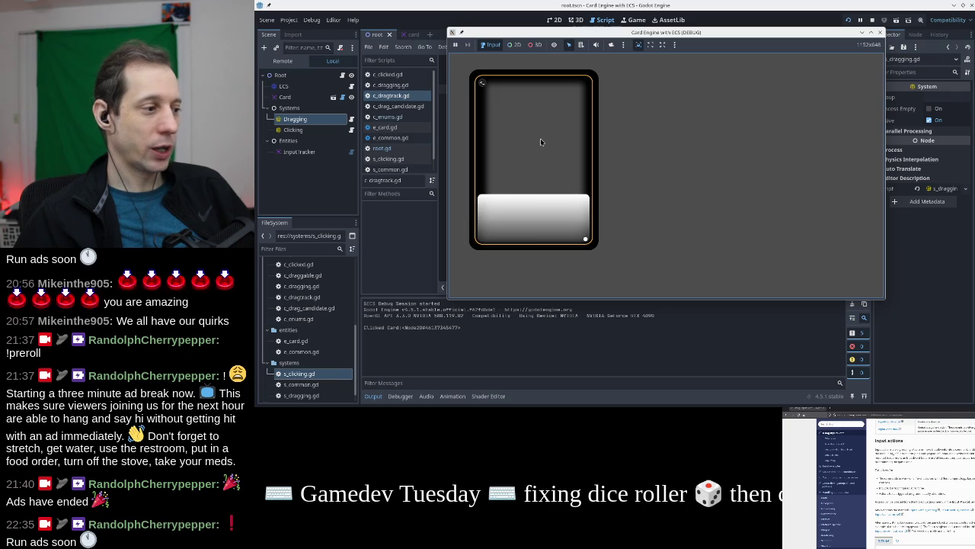
pyautogui.moveTo(540, 141)
pyautogui.mouseDown()
pyautogui.moveTo(618, 153)
pyautogui.moveTo(678, 138)
pyautogui.moveTo(583, 165)
pyautogui.moveTo(564, 158)
pyautogui.moveTo(724, 191)
pyautogui.moveTo(637, 203)
pyautogui.moveTo(583, 173)
pyautogui.mouseUp()
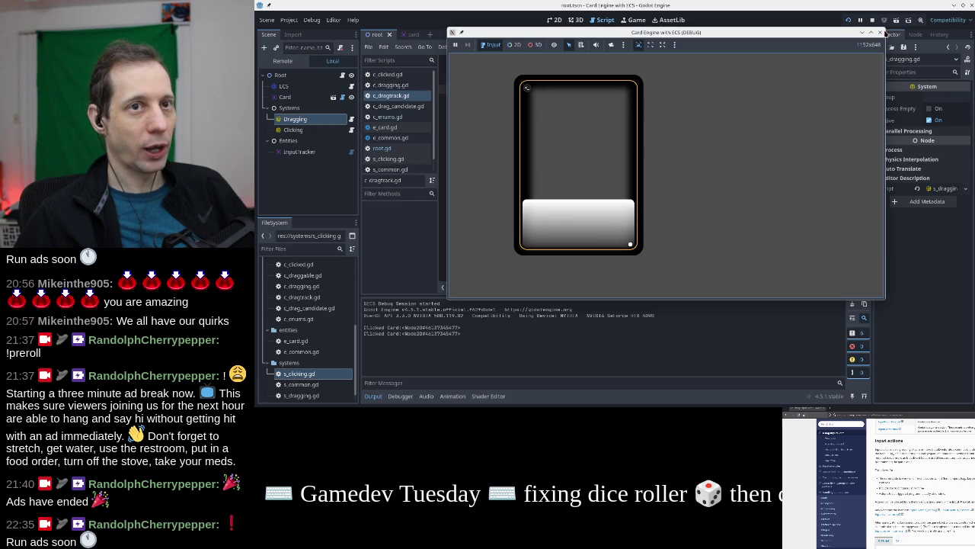
pyautogui.click(881, 32)
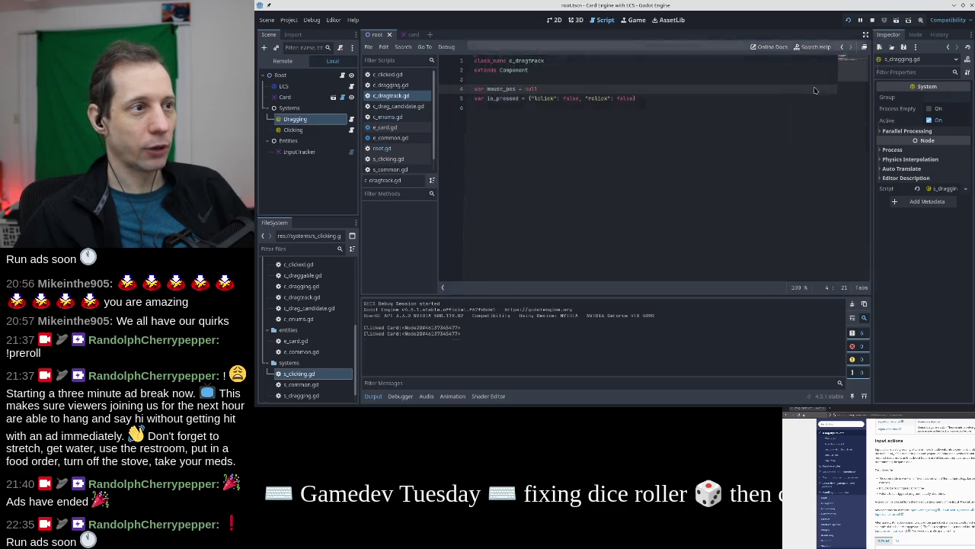
# Open root.gd and go to the released-action code around lines 62-63 of _input
pyautogui.scroll(-1, 399, 130)
pyautogui.click(402, 135)
pyautogui.click(566, 154)
pyautogui.scroll(-3, 566, 155)
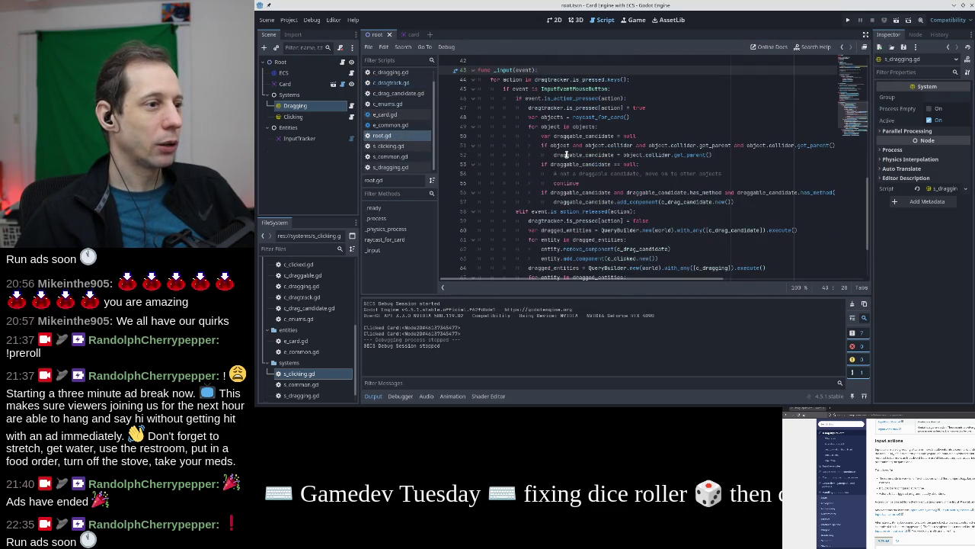
pyautogui.click(610, 183)
pyautogui.scroll(-2, 612, 194)
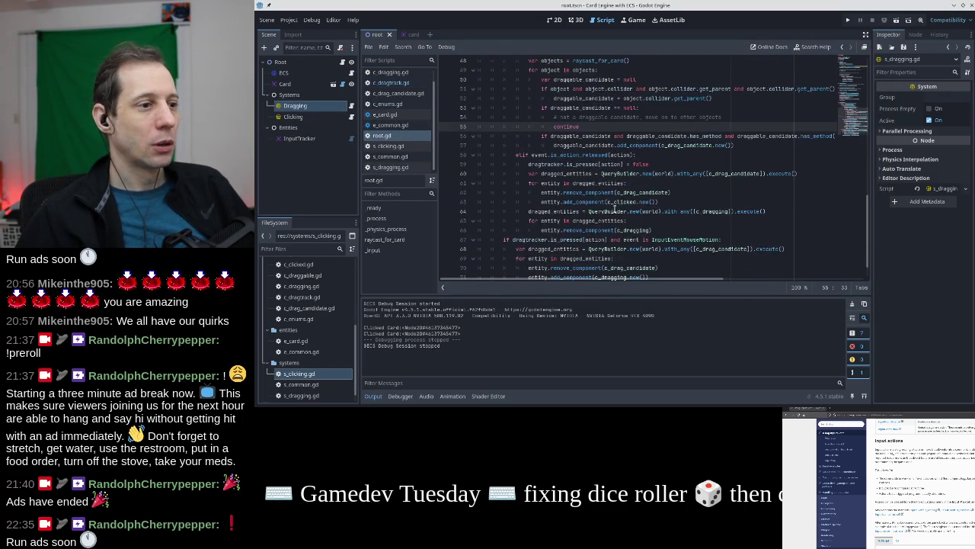
pyautogui.click(683, 200)
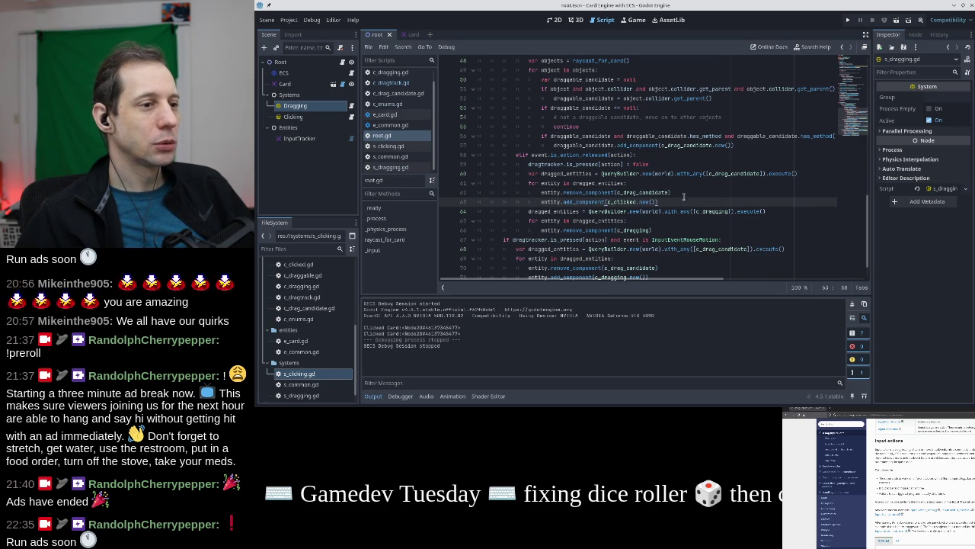
pyautogui.click(683, 196)
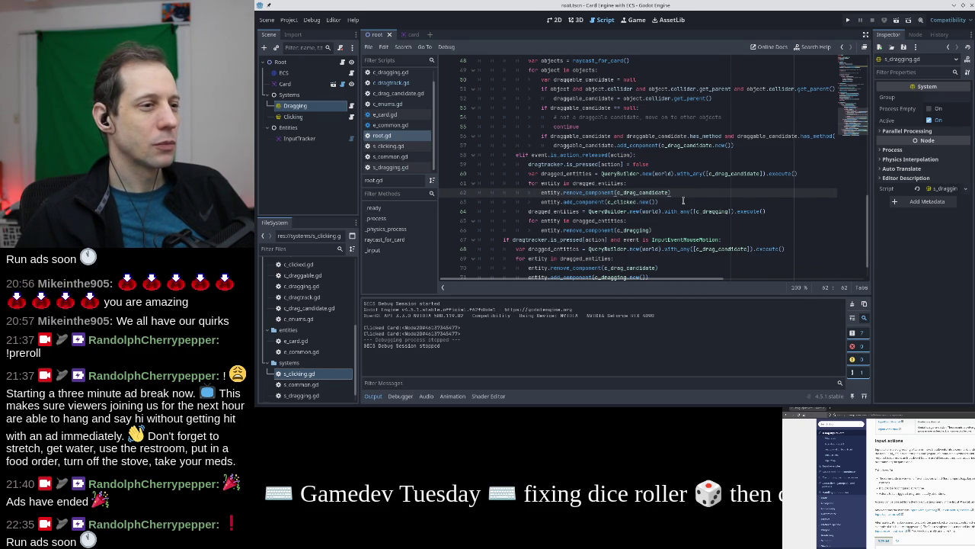
# Add then delete a 'var clicked = c_clicked.new()' line after line 62, and save
pyautogui.scroll(-1, 684, 200)
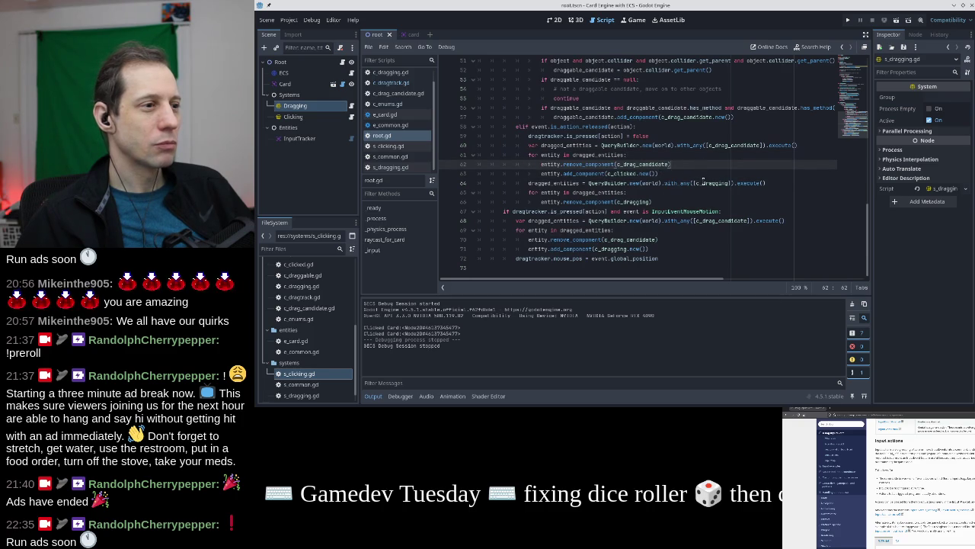
pyautogui.press('Return')
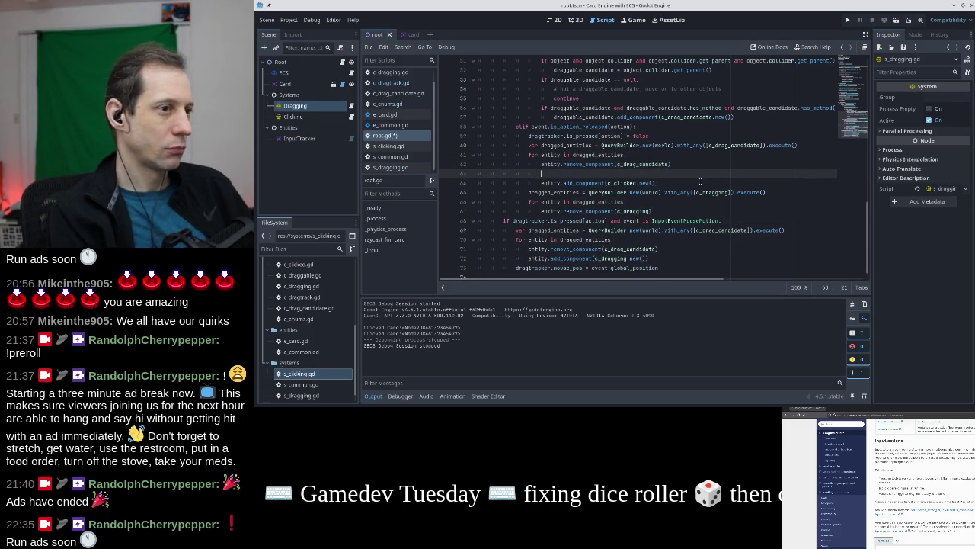
pyautogui.write('var clicked = c_clicked.')
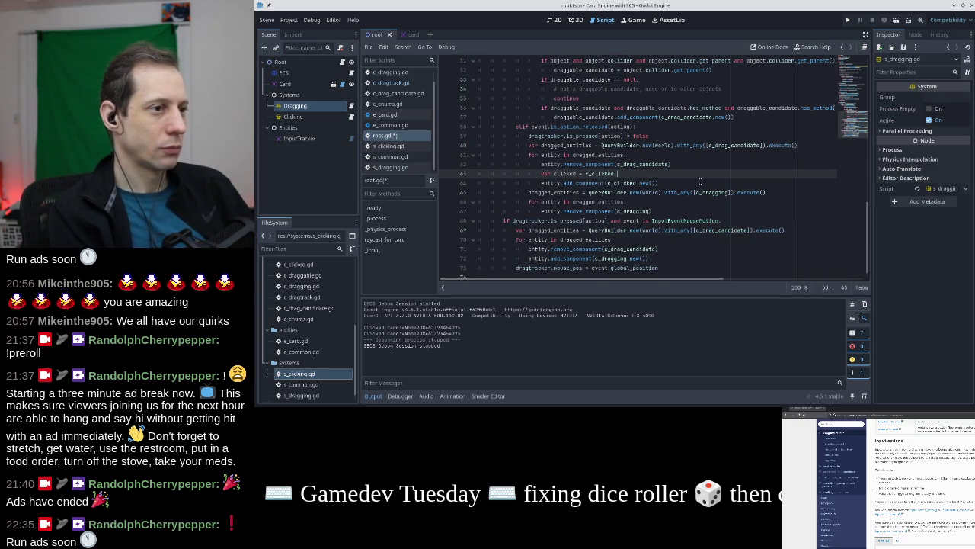
pyautogui.write('new()')
pyautogui.hotkey('shift', 'Home')
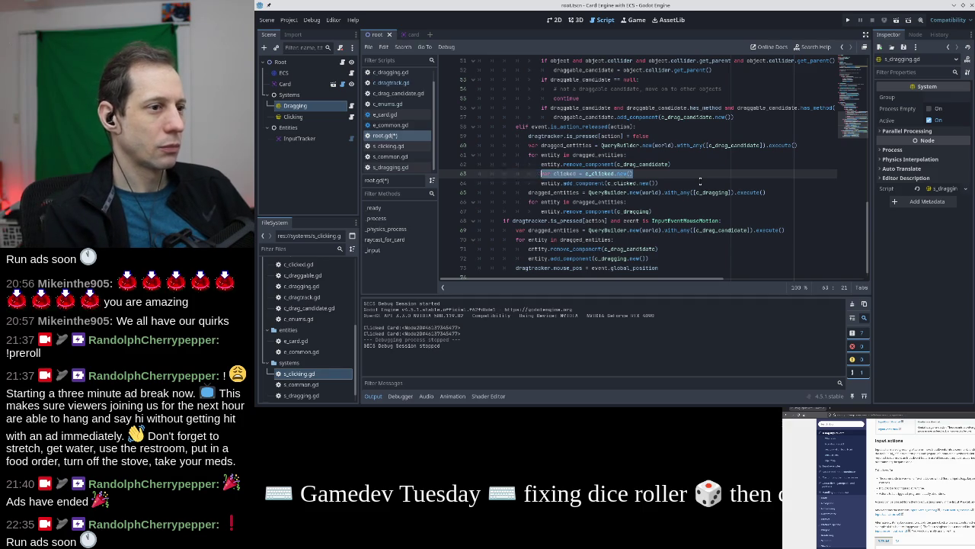
pyautogui.press('BackSpace')
pyautogui.press('BackSpace')
pyautogui.hotkey('ctrl', 's')
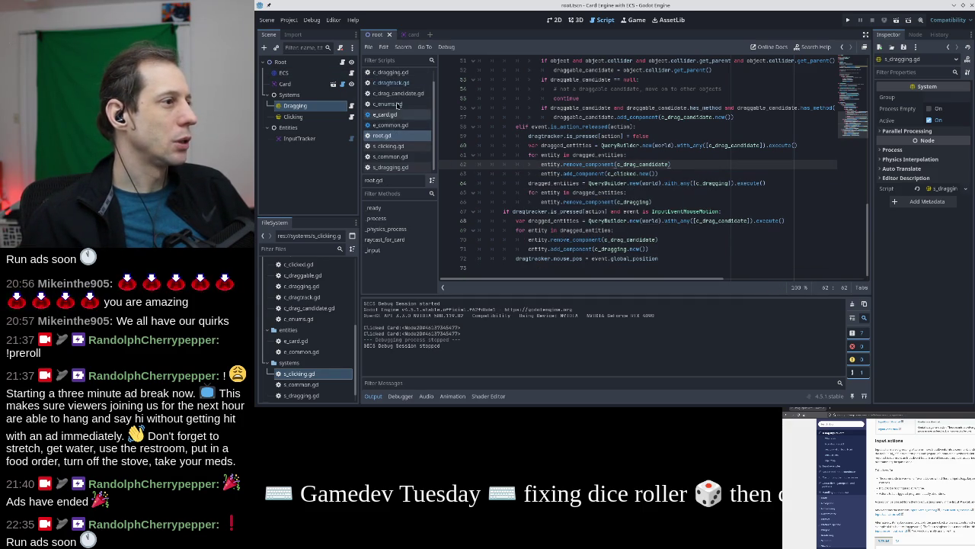
pyautogui.scroll(1, 406, 77)
# Look through the c_clicked, c_dragging and c_drag_candidate component scripts
pyautogui.click(406, 75)
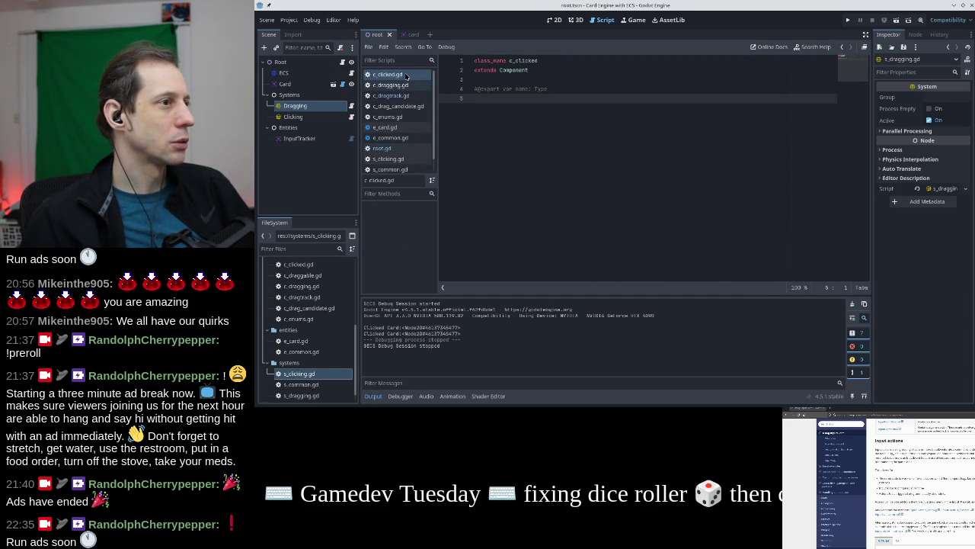
pyautogui.click(406, 85)
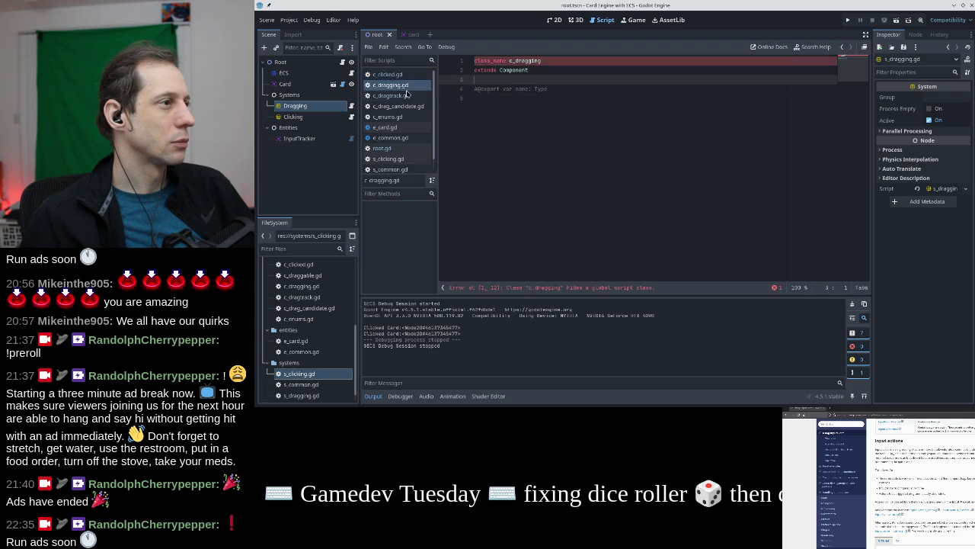
pyautogui.click(407, 95)
pyautogui.click(407, 106)
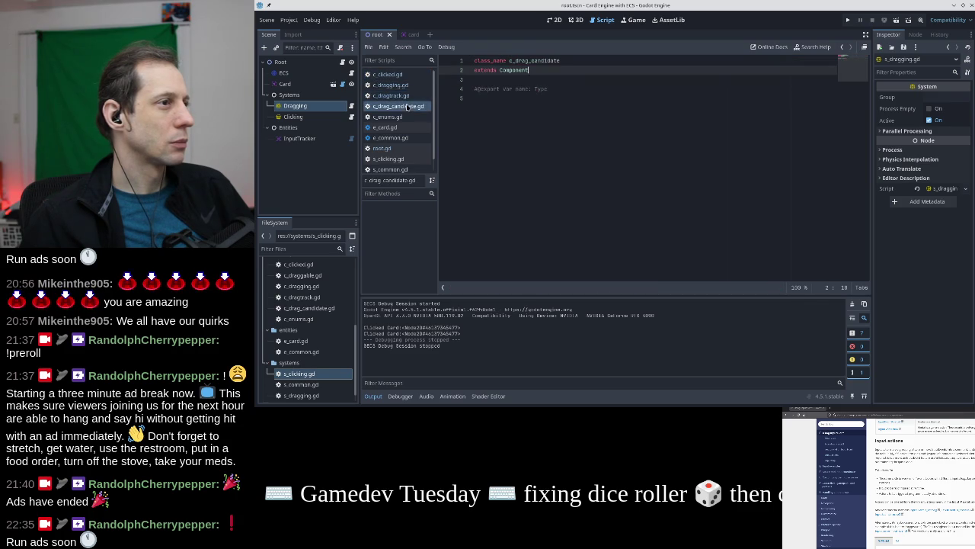
pyautogui.click(407, 86)
# Declare 'var action: String' on line 5 of c_clicked.gd
pyautogui.click(396, 74)
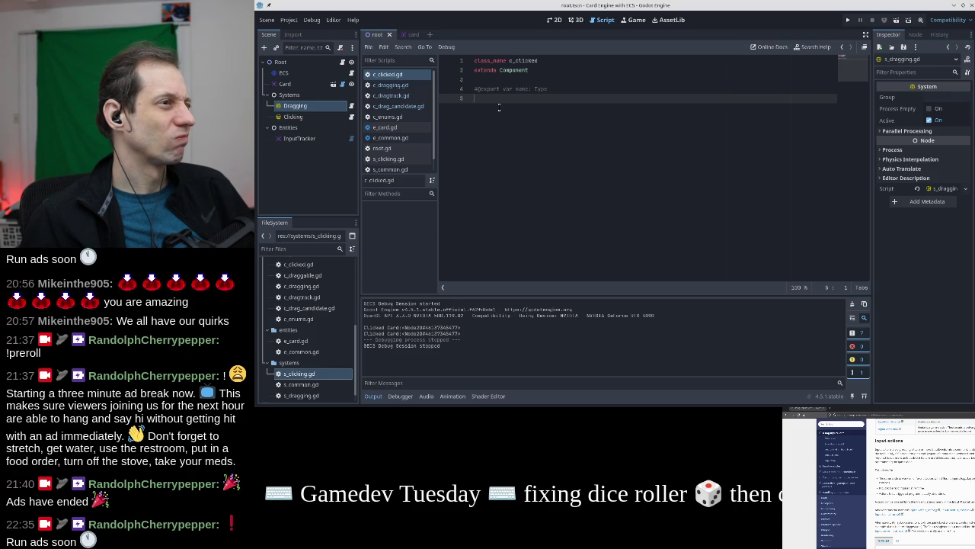
pyautogui.write('var type:')
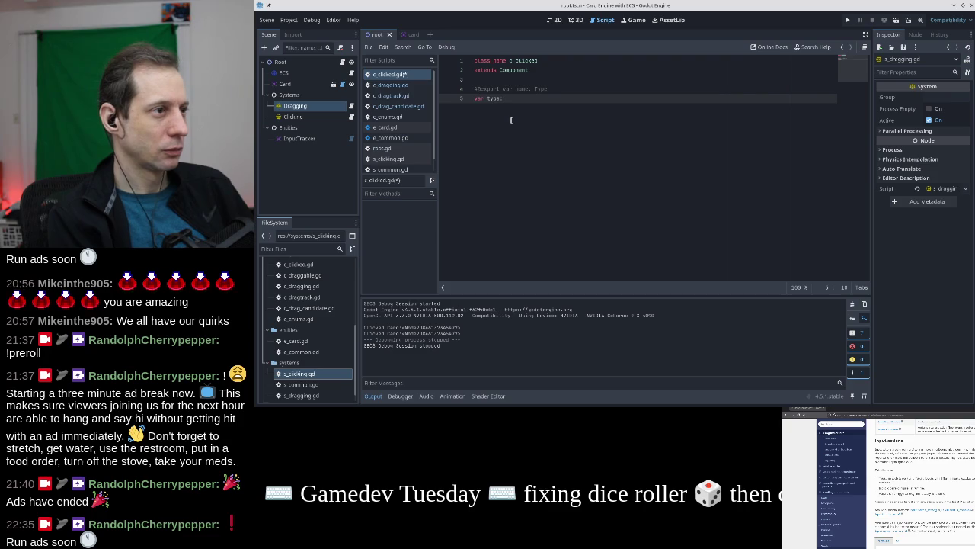
pyautogui.press('BackSpace')
pyautogui.press('BackSpace')
pyautogui.press('BackSpace')
pyautogui.press('BackSpace')
pyautogui.press('BackSpace')
pyautogui.write('action: Strin')
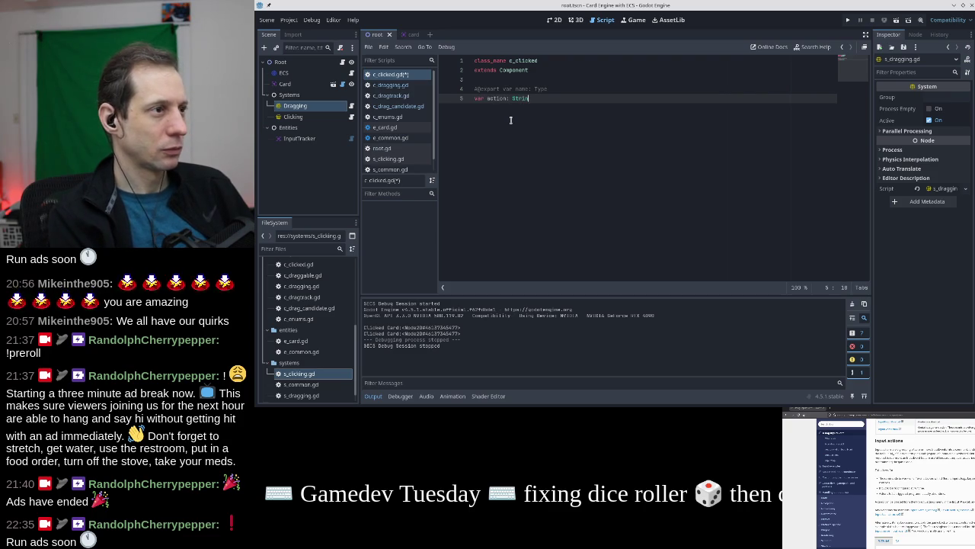
pyautogui.press('Return')
pyautogui.press('Return')
pyautogui.press('Return')
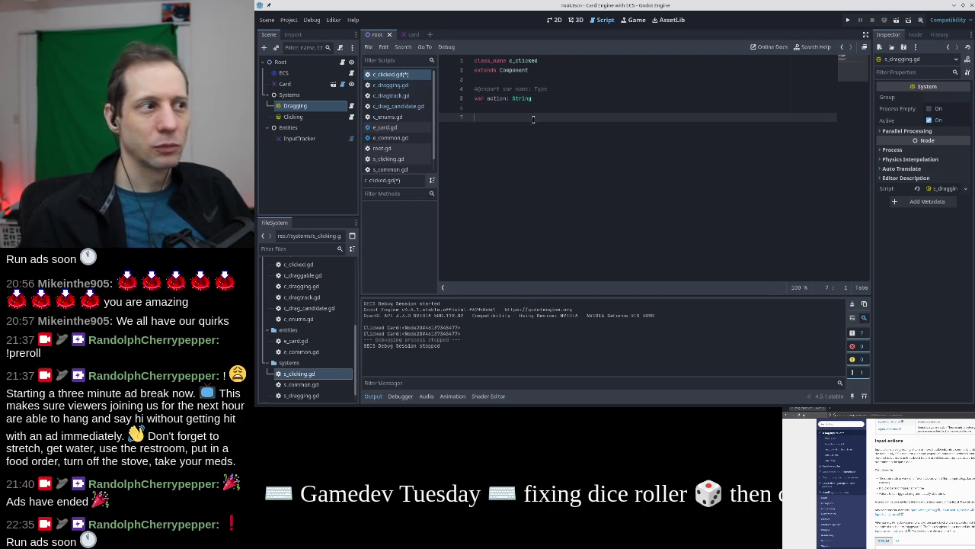
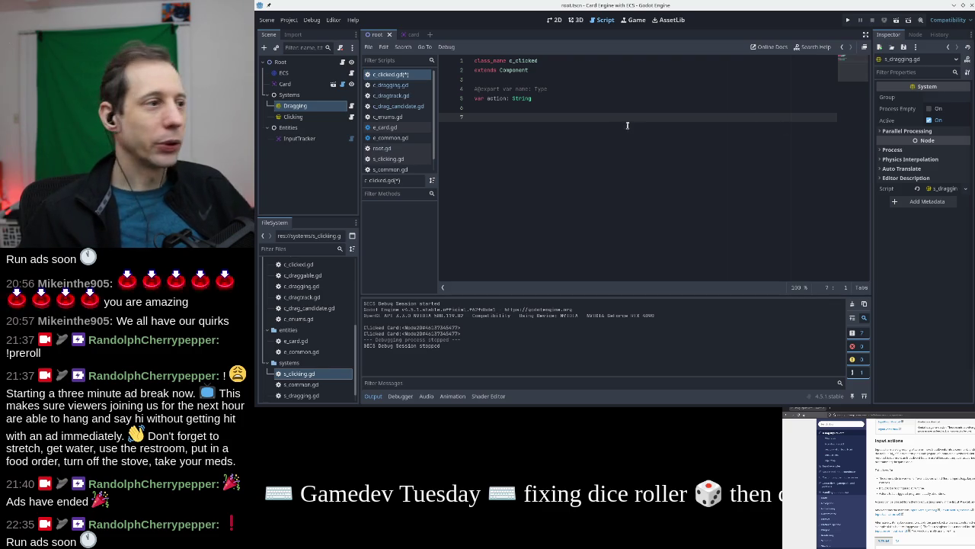
pyautogui.write('func _init(')
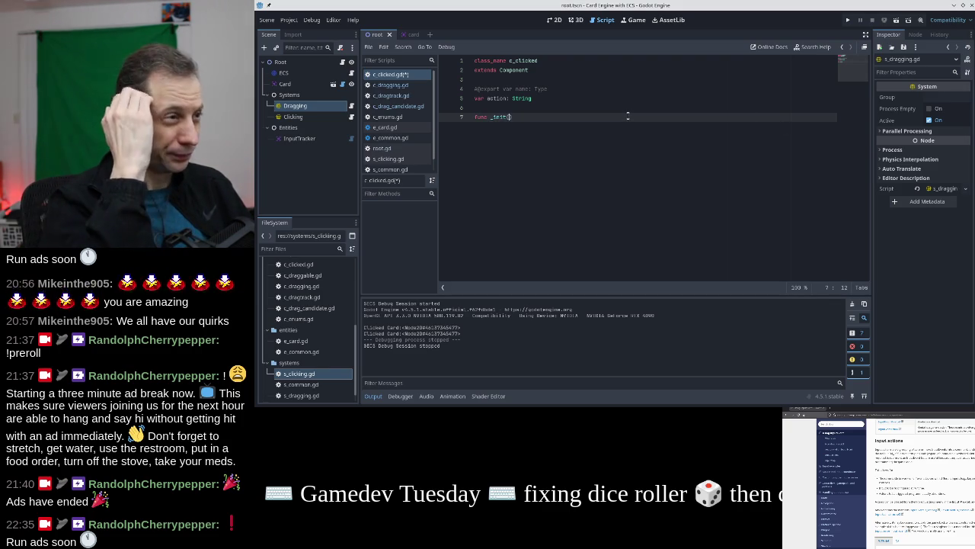
pyautogui.write('_action:S')
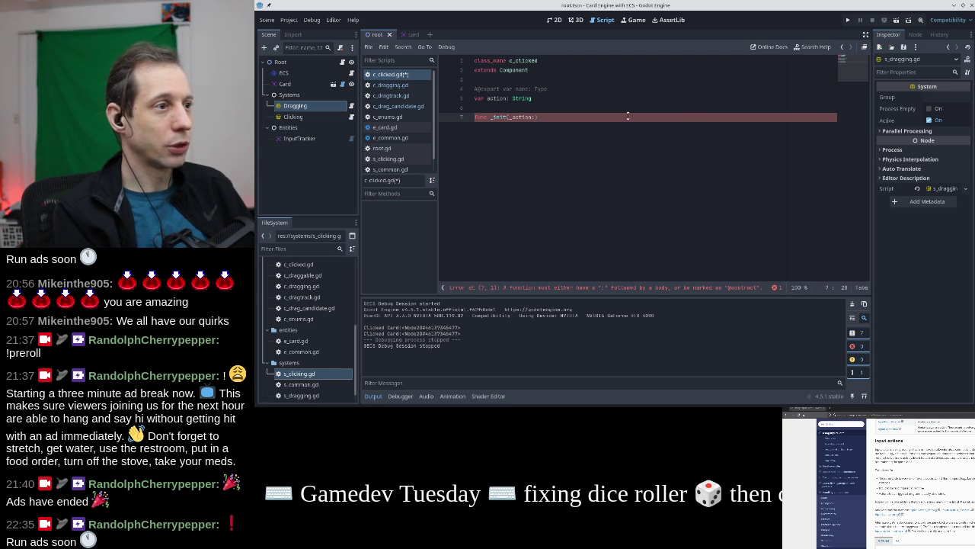
pyautogui.write('tring) -> vo')
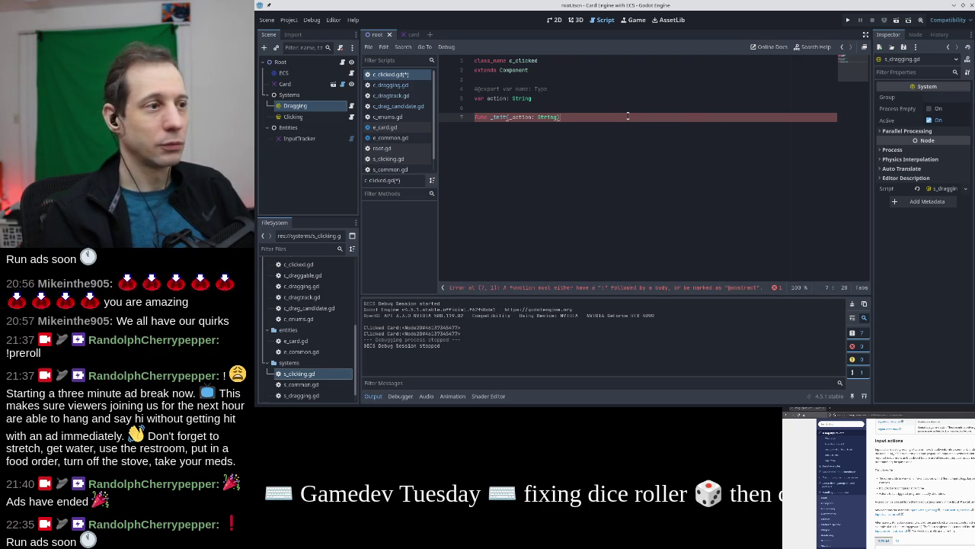
pyautogui.write('id:')
pyautogui.press('Return')
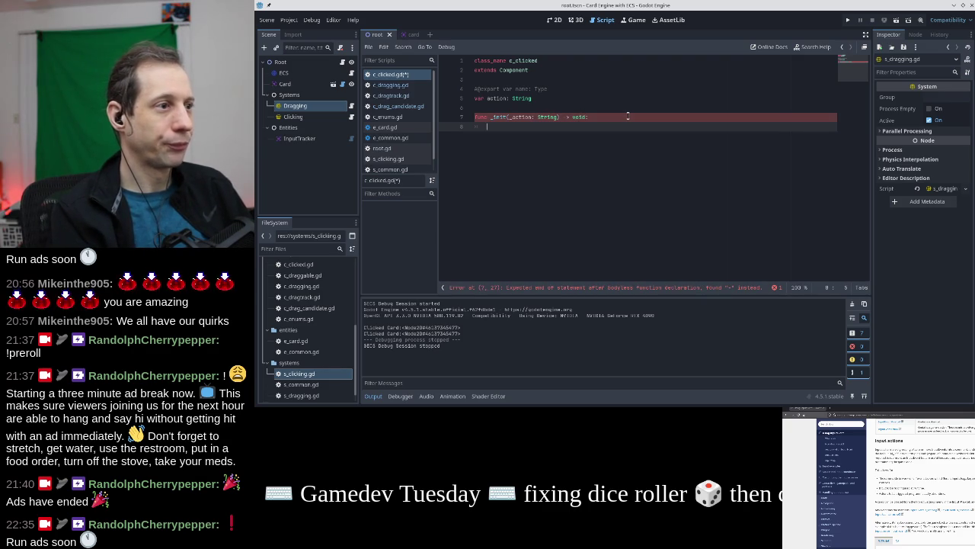
pyautogui.write('action = _action')
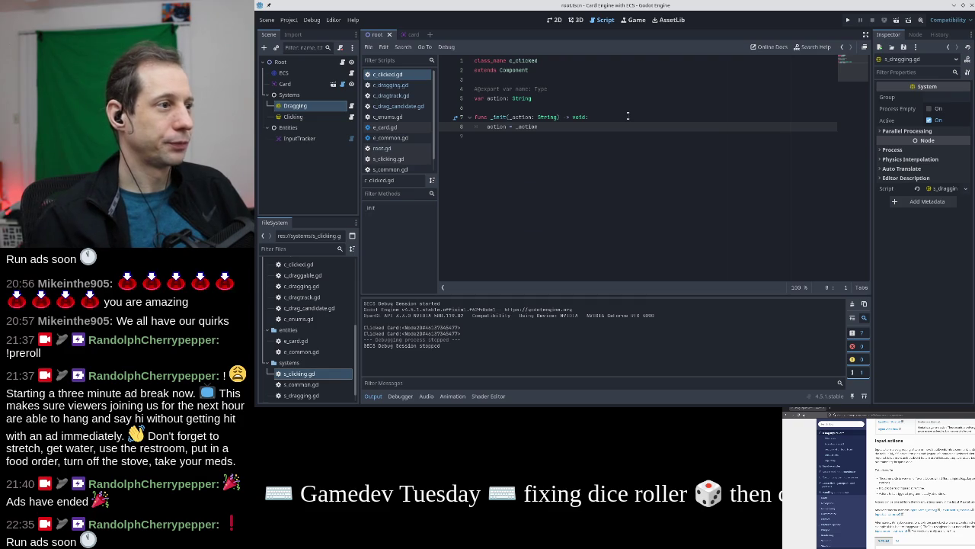
pyautogui.moveTo(544, 128)
pyautogui.mouseDown()
pyautogui.moveTo(533, 88)
pyautogui.moveTo(569, 89)
pyautogui.mouseUp()
pyautogui.click(568, 88)
pyautogui.hotkey('shift', 'Home')
pyautogui.press('Delete')
pyautogui.press('Delete')
# Copy the action field and constructor into c_dragging.gd and save the component scripts
pyautogui.hotkey('shift', 'Down')
pyautogui.hotkey('shift', 'Down')
pyautogui.hotkey('shift', 'Down')
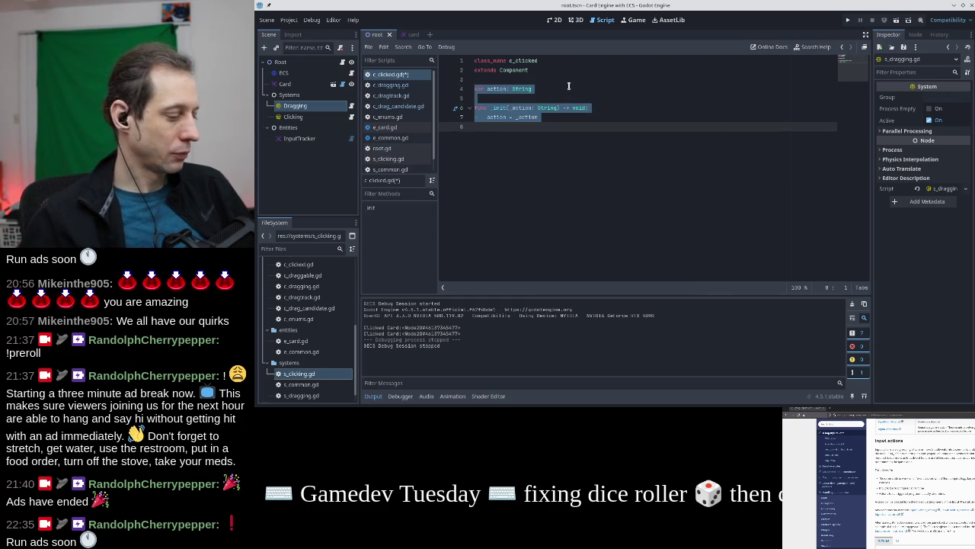
pyautogui.click(409, 89)
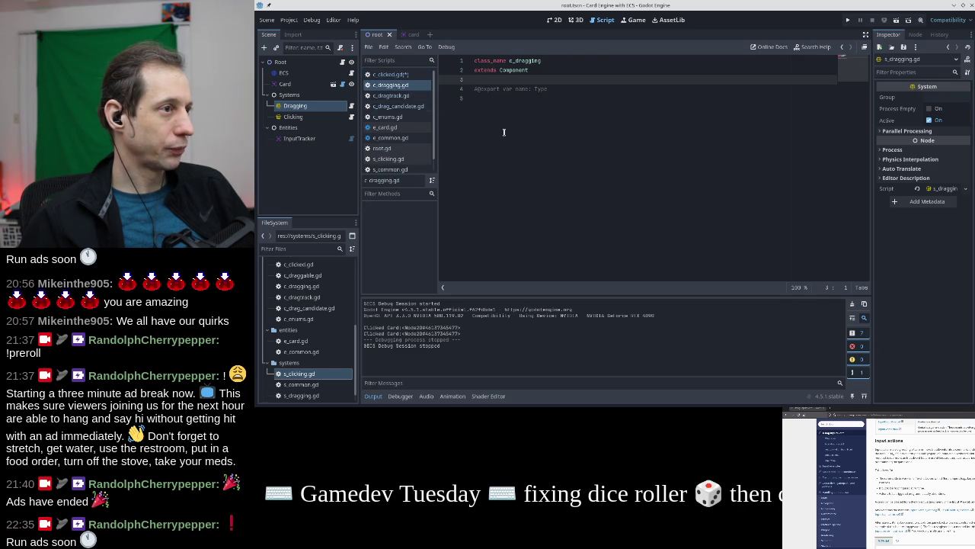
pyautogui.press('Down')
pyautogui.press('Down')
pyautogui.press('Down')
pyautogui.hotkey('ctrl', 's')
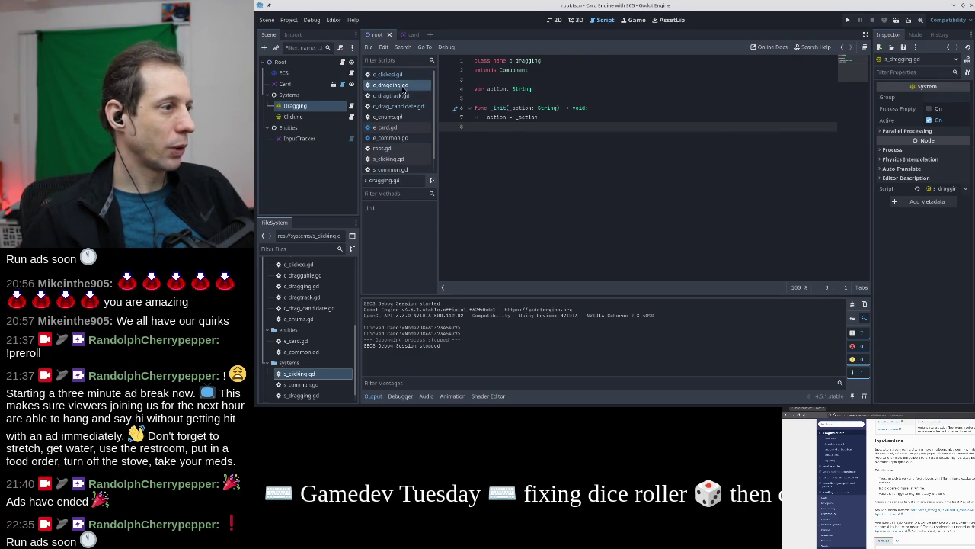
pyautogui.scroll(-2, 409, 119)
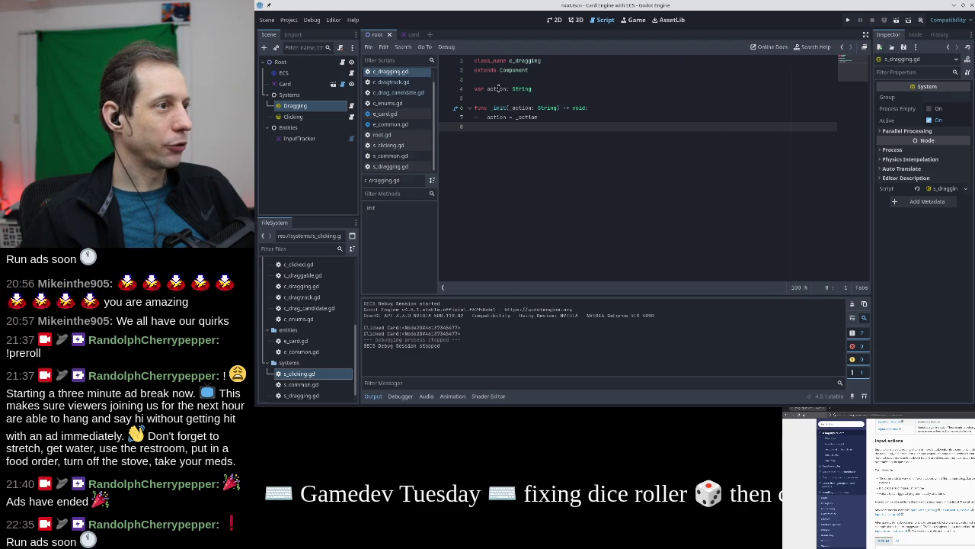
pyautogui.click(399, 135)
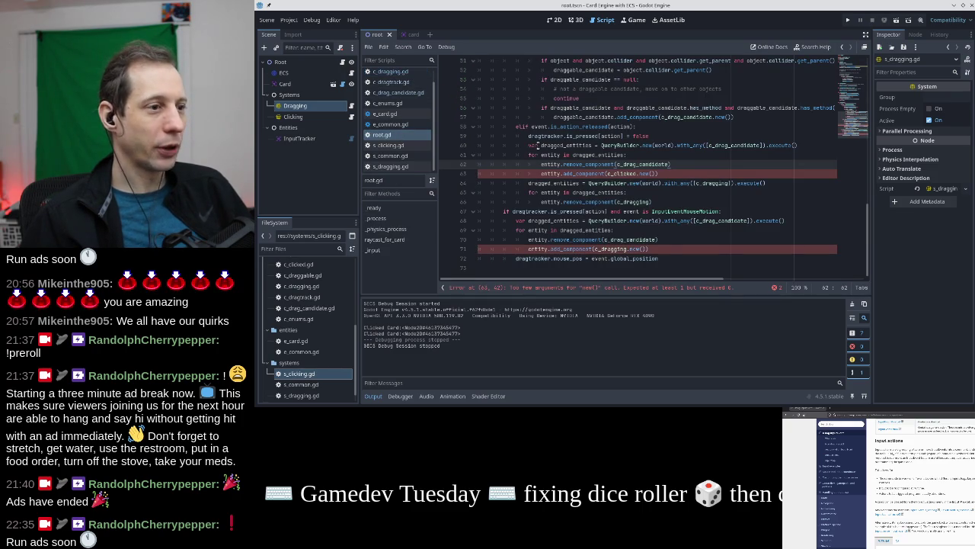
# Change line 71 of root.gd to c_dragging.new(action) and save
pyautogui.scroll(4, 595, 163)
pyautogui.scroll(-3, 595, 163)
pyautogui.click(658, 199)
pyautogui.scroll(-1, 658, 200)
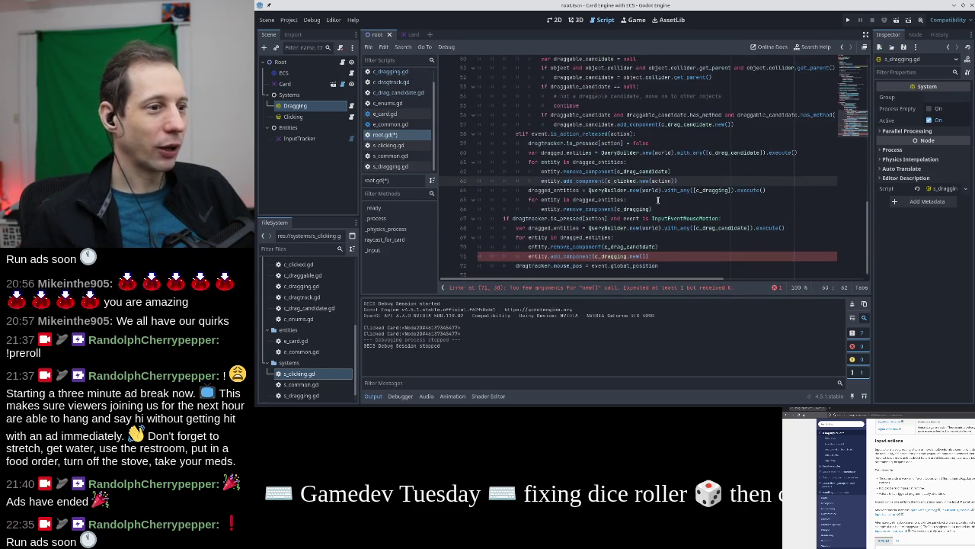
pyautogui.click(645, 248)
pyautogui.write('ad')
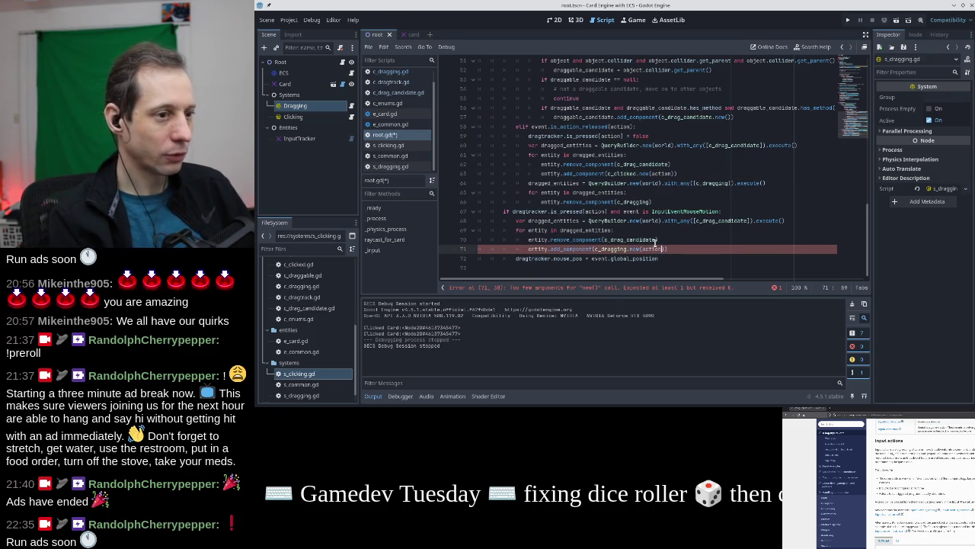
pyautogui.press('Return')
pyautogui.hotkey('ctrl', 's')
# Run the game, click and drag the card to the right, then stop it
pyautogui.click(848, 19)
pyautogui.moveTo(737, 67); pyautogui.dragTo(780, 31)
pyautogui.click(529, 157)
pyautogui.moveTo(529, 157)
pyautogui.mouseDown()
pyautogui.moveTo(685, 158)
pyautogui.moveTo(483, 191)
pyautogui.moveTo(635, 163)
pyautogui.mouseUp()
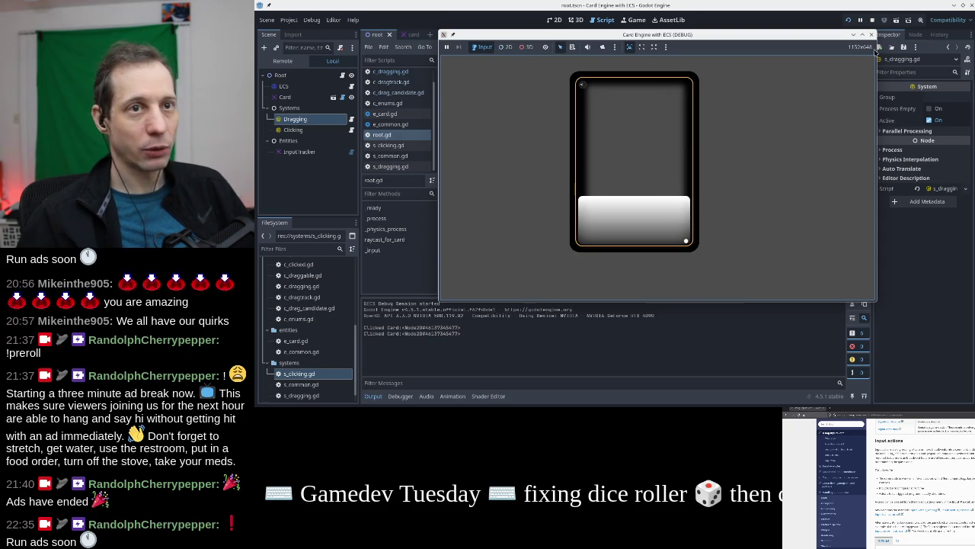
pyautogui.click(872, 34)
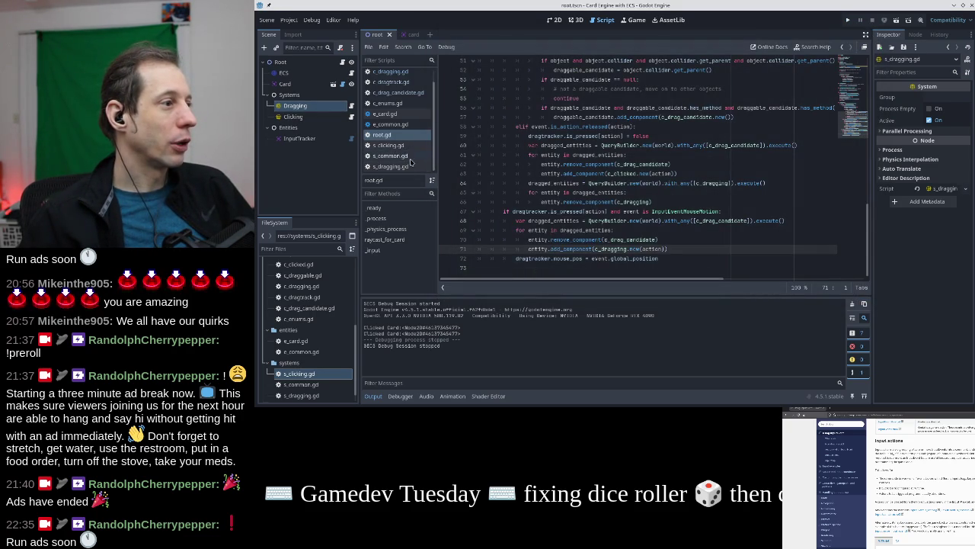
pyautogui.click(389, 144)
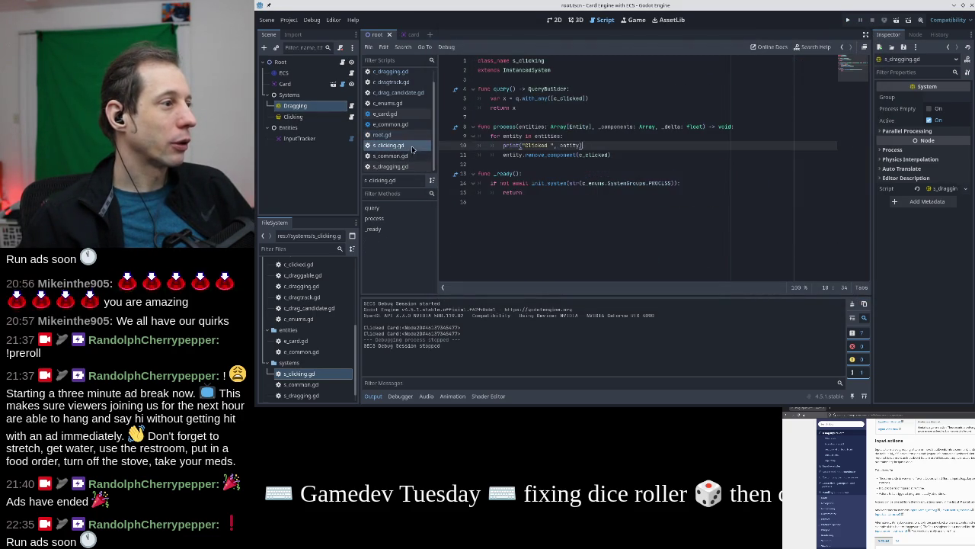
# In s_clicking.gd, add var comp = entity.get_component(c_clicked), print comp.action with the entity, and save
pyautogui.click(585, 135)
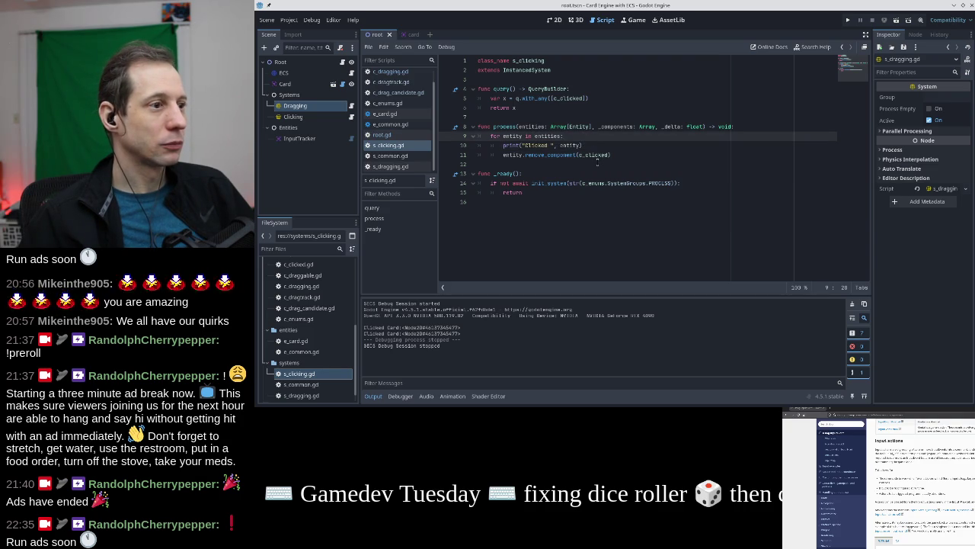
pyautogui.press('Return')
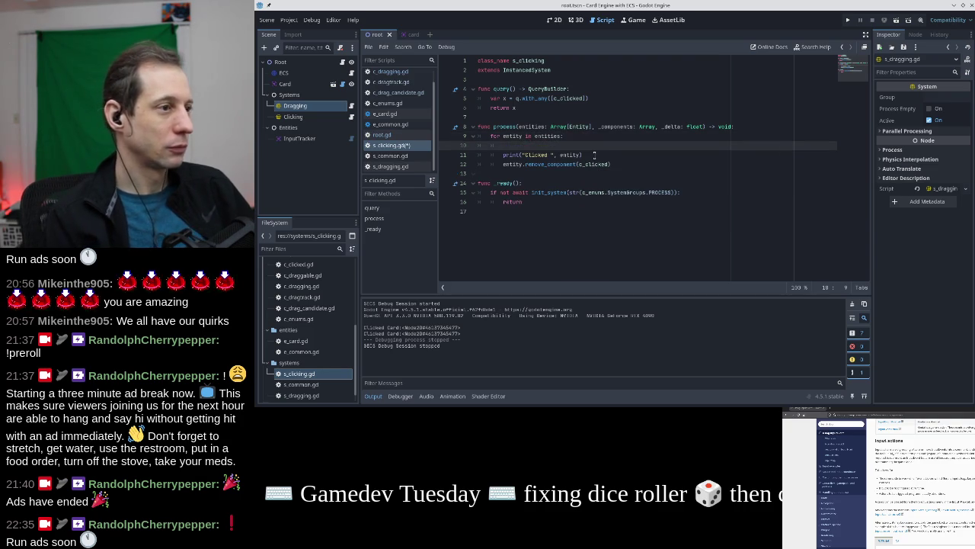
pyautogui.write('var comp = ent')
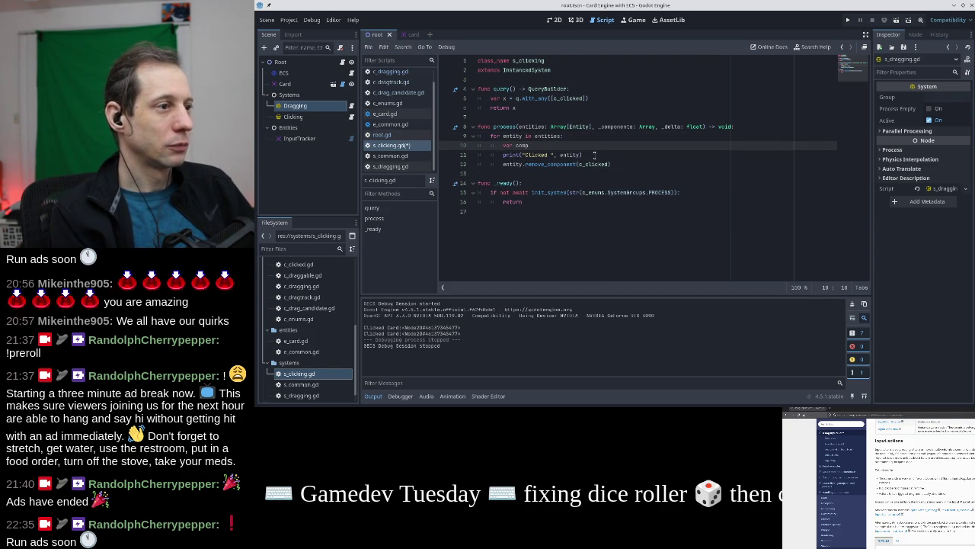
pyautogui.write('ity')
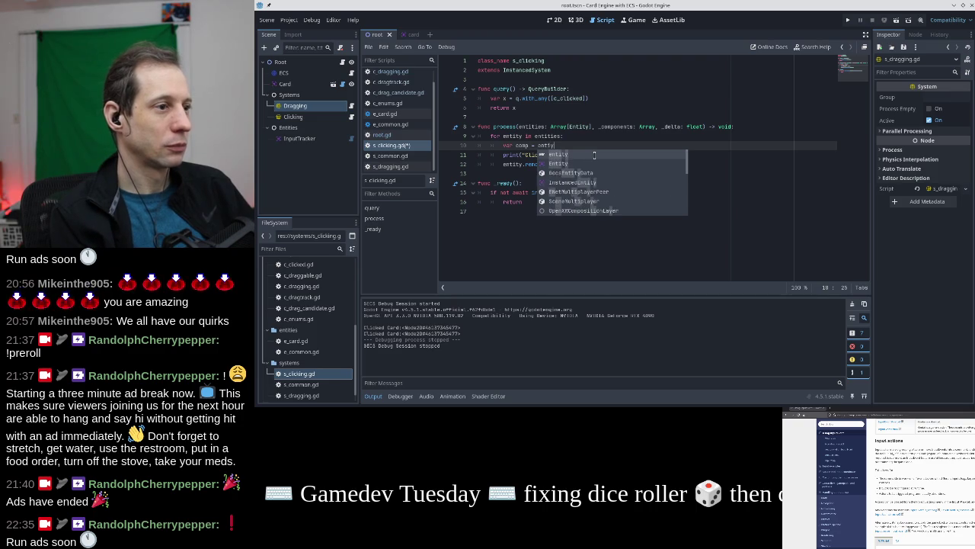
pyautogui.write('.get_component(c_click')
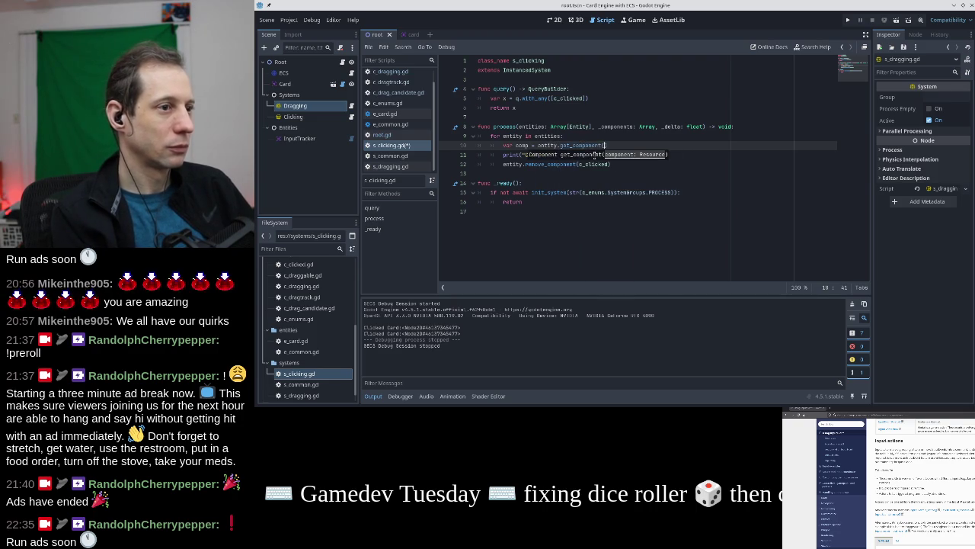
pyautogui.write('ed)')
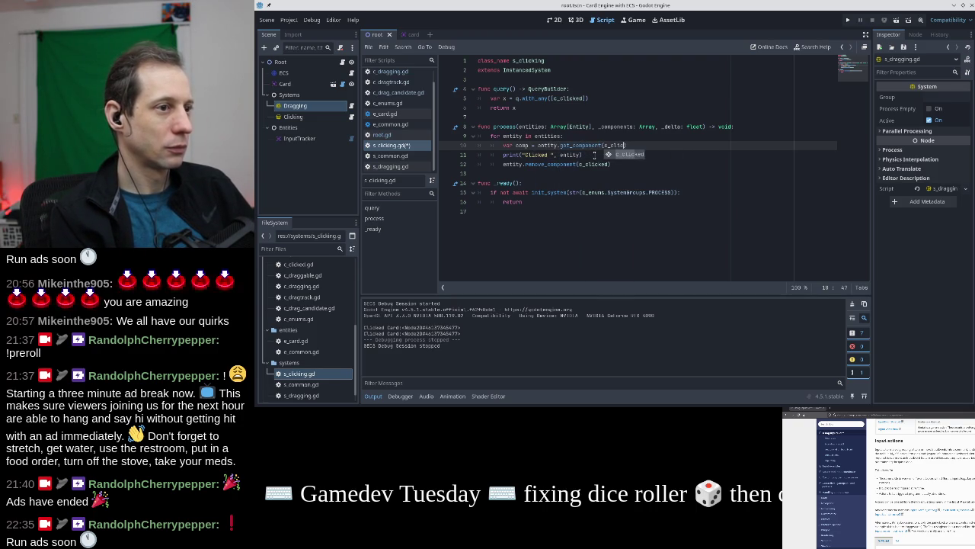
pyautogui.press('Down')
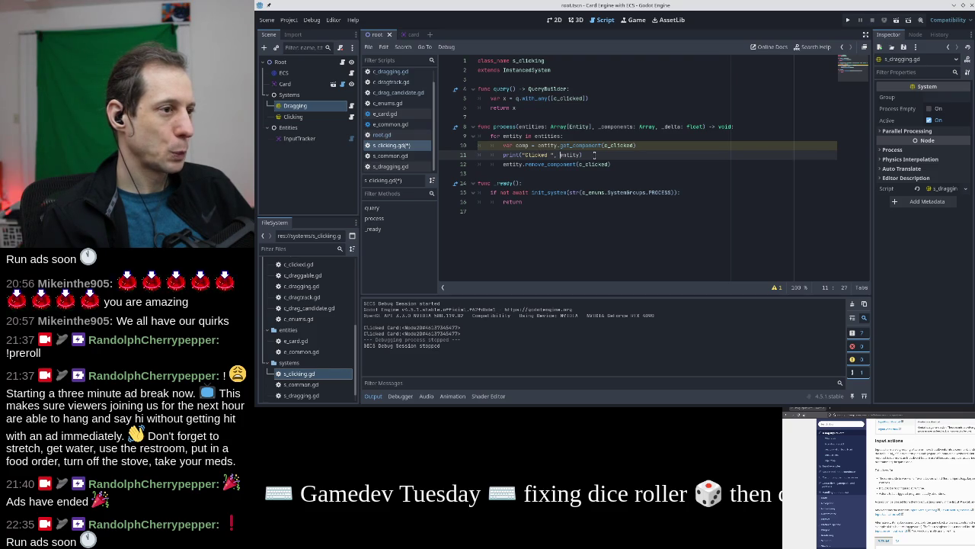
pyautogui.write('comp.active, ')
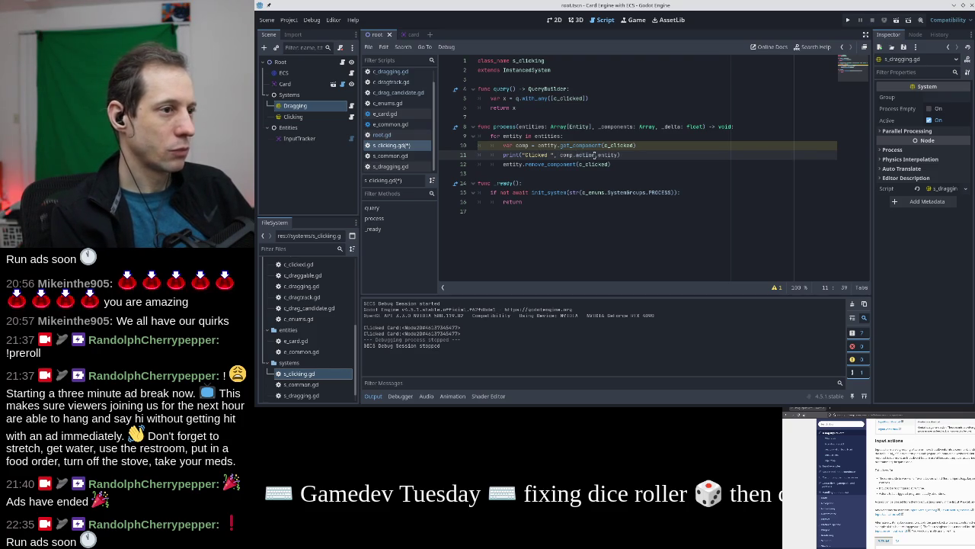
pyautogui.write('" "for ",')
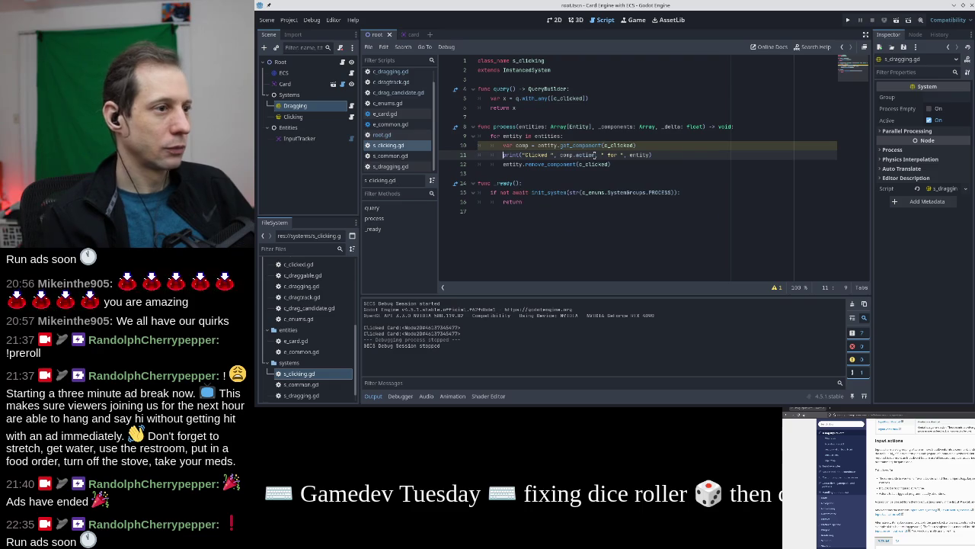
pyautogui.hotkey('ctrl', 's')
pyautogui.click(653, 163)
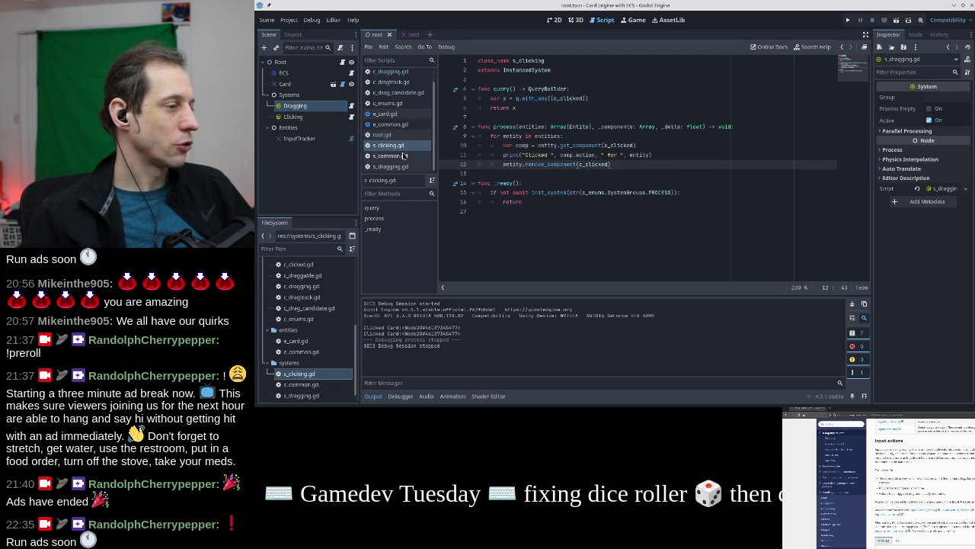
pyautogui.click(410, 165)
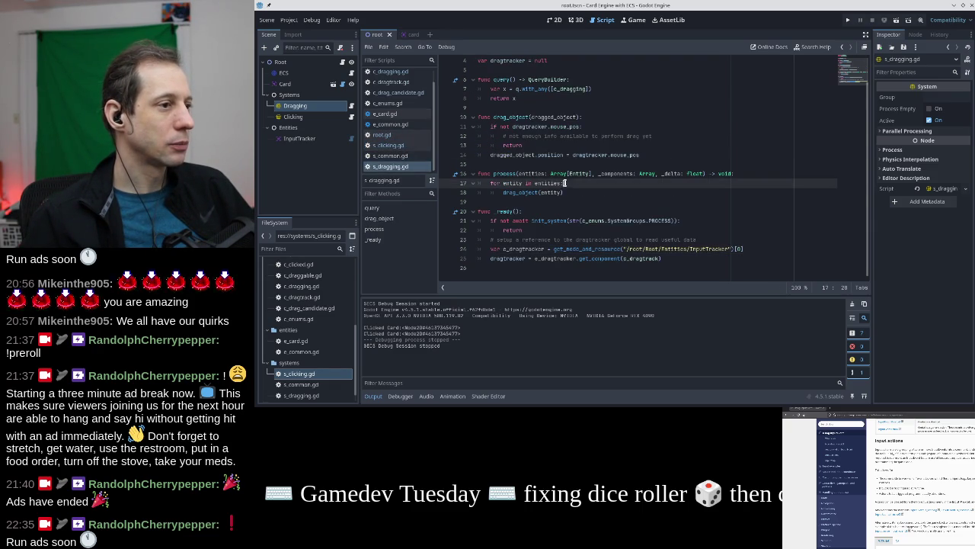
# Copy the component lookup line from s_clicking.gd into the s_dragging.gd entity loop
pyautogui.click(389, 145)
pyautogui.click(653, 145)
pyautogui.hotkey('shift', 'Home')
pyautogui.hotkey('ctrl', 'c')
pyautogui.click(390, 166)
pyautogui.click(587, 183)
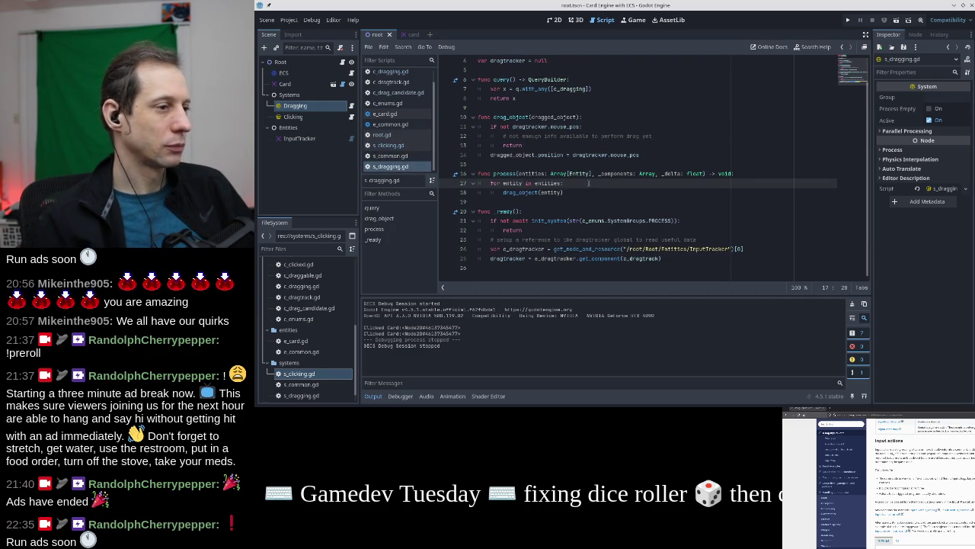
pyautogui.press('Return')
pyautogui.hotkey('ctrl', 'v')
pyautogui.press('Return')
# Add an if comp.action != "lclick": continue guard, save, and launch the game
pyautogui.write('if comp.action !=')
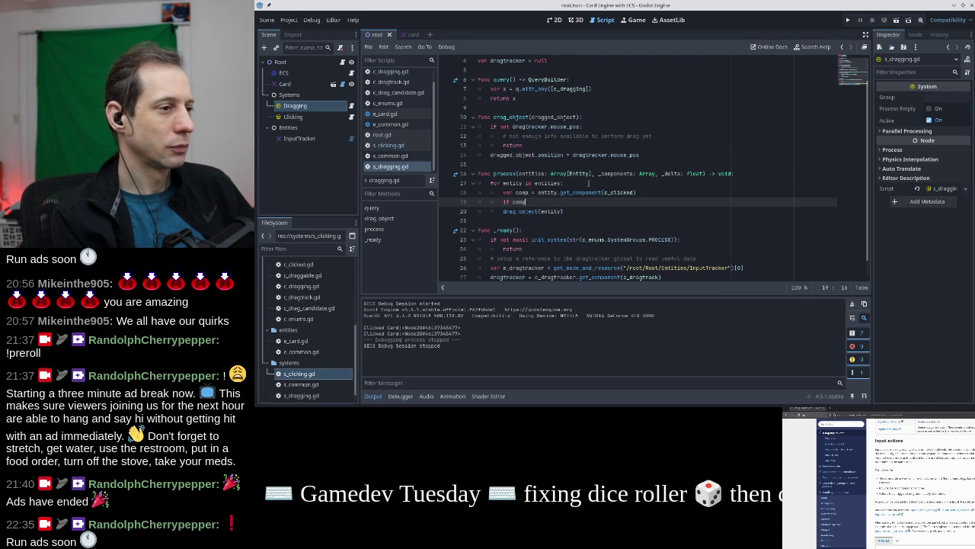
pyautogui.write(' "')
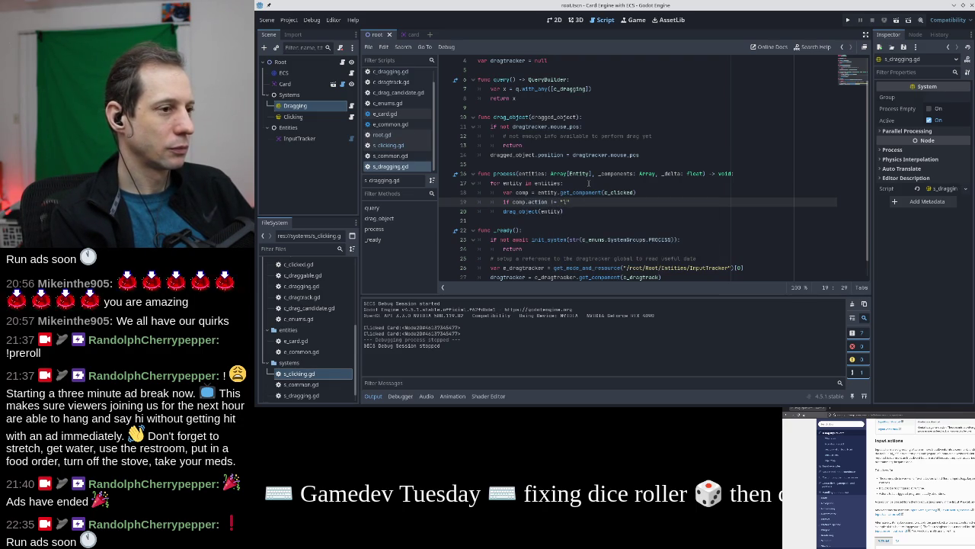
pyautogui.write('click"')
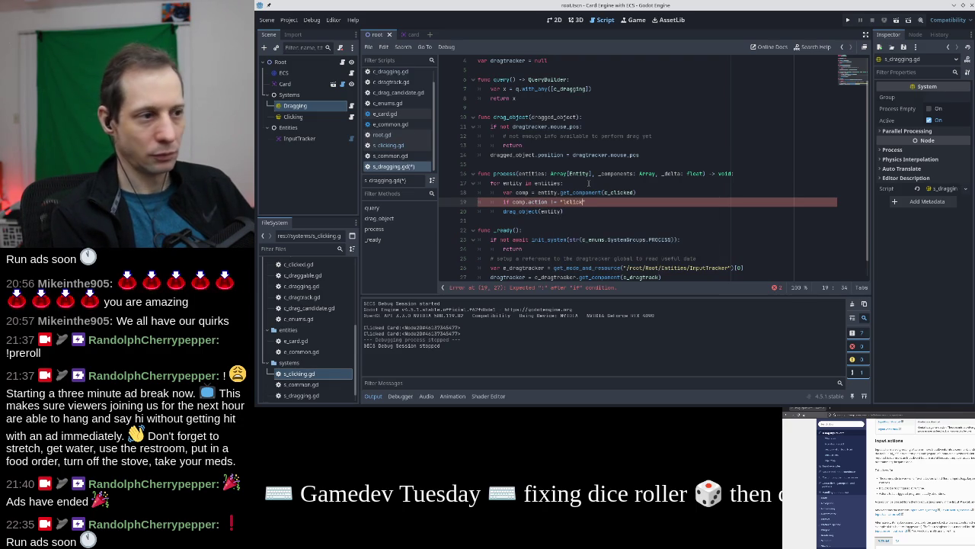
pyautogui.press('BackSpace')
pyautogui.write(':')
pyautogui.press('Return')
pyautogui.write('re')
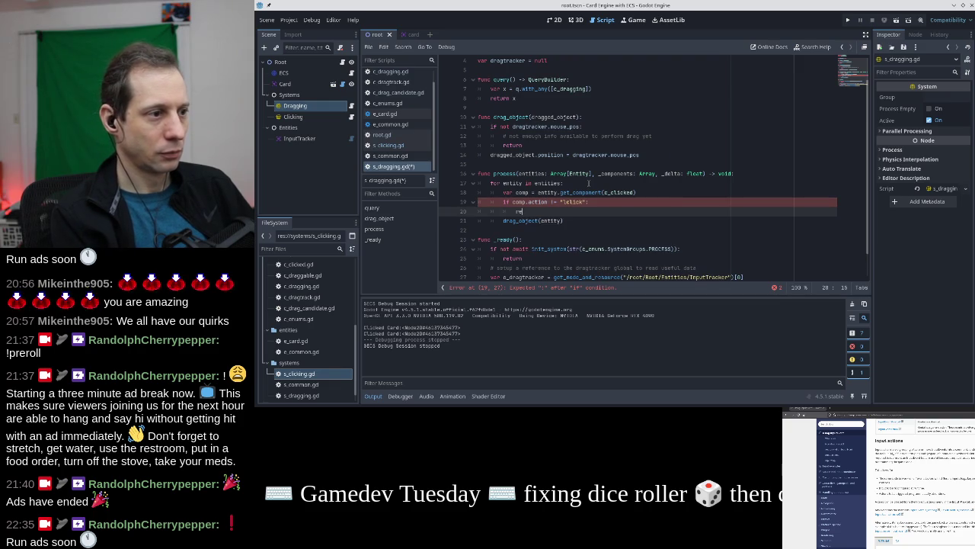
pyautogui.write('tinue')
pyautogui.press('Down')
pyautogui.press('Down')
pyautogui.hotkey('ctrl', 's')
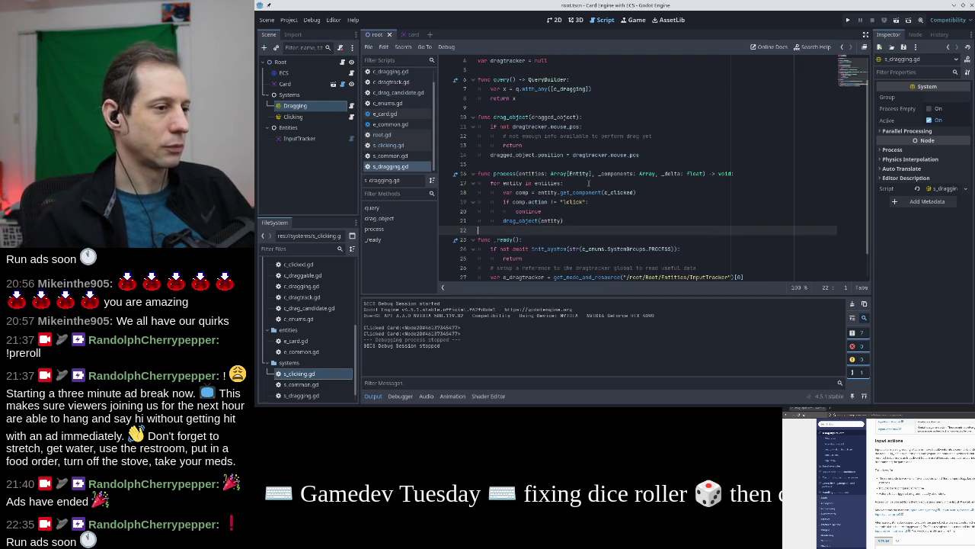
pyautogui.click(848, 20)
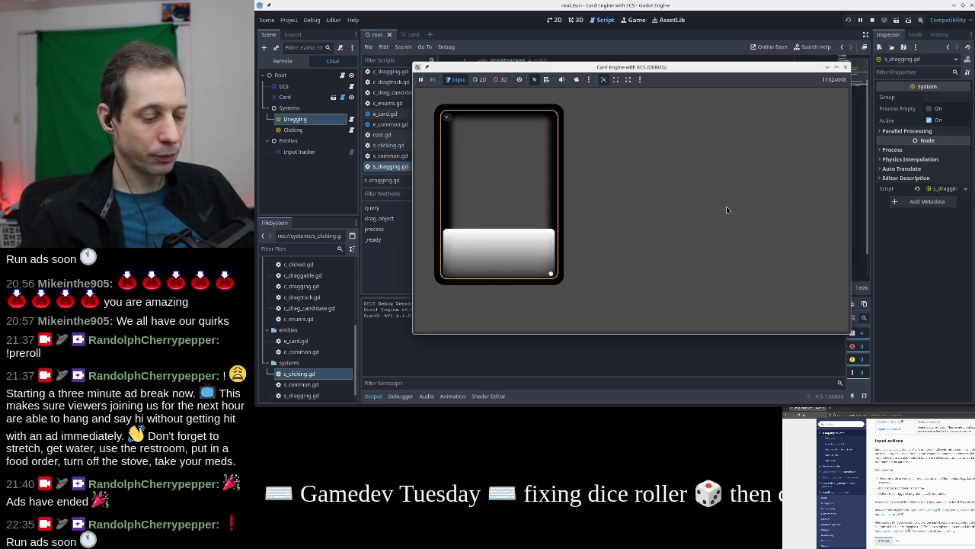
pyautogui.hotkey('alt', 'Tab')
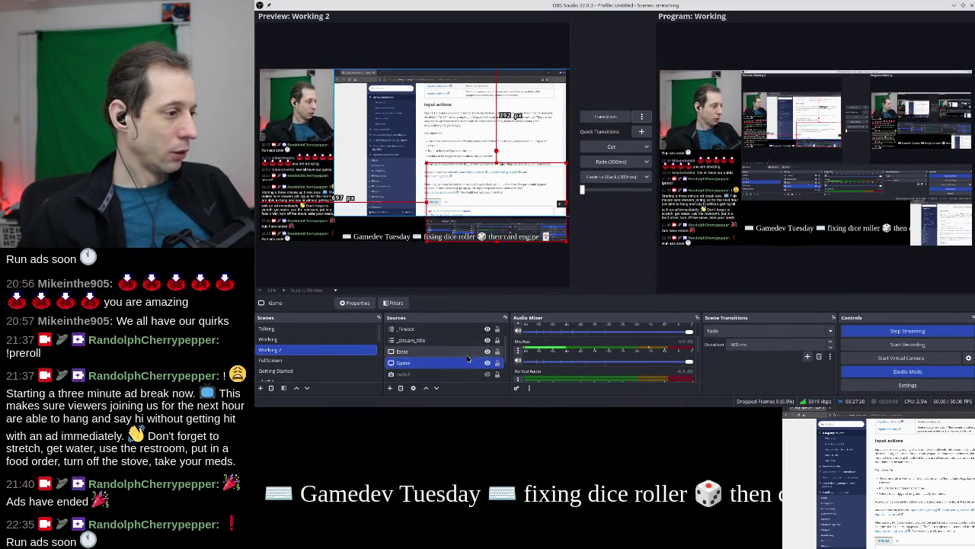
# Select the Working scene, hide the Extra window capture, and transition it to Program
pyautogui.click(492, 352)
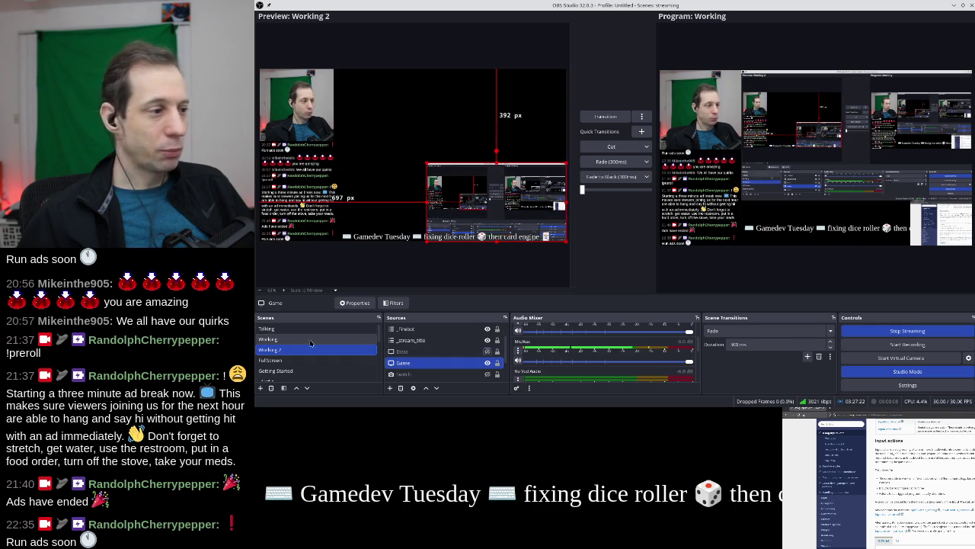
pyautogui.click(487, 351)
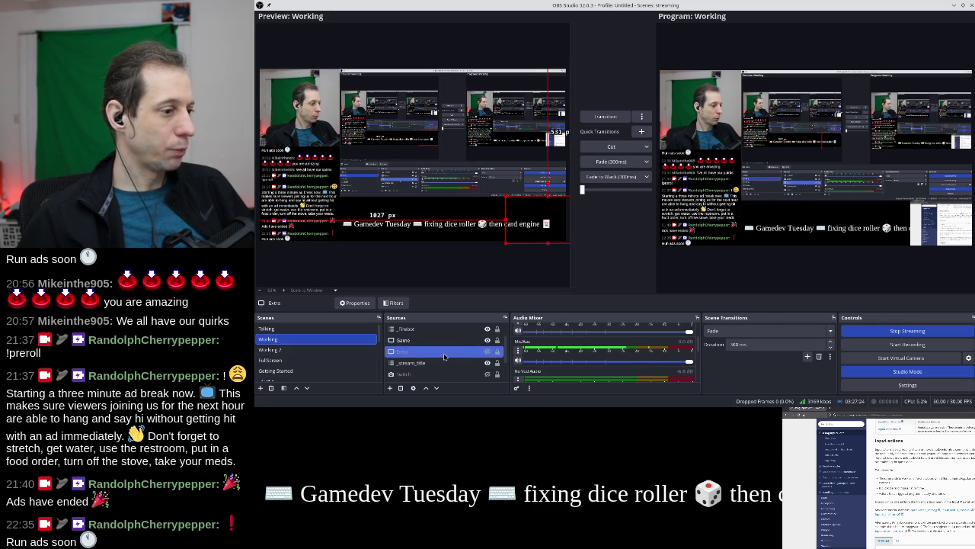
pyautogui.click(727, 332)
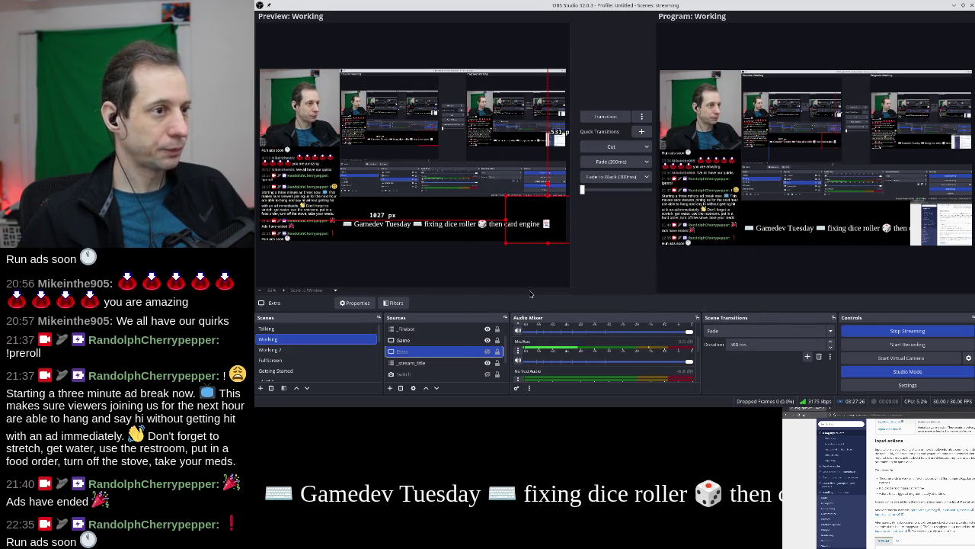
pyautogui.doubleClick(427, 351)
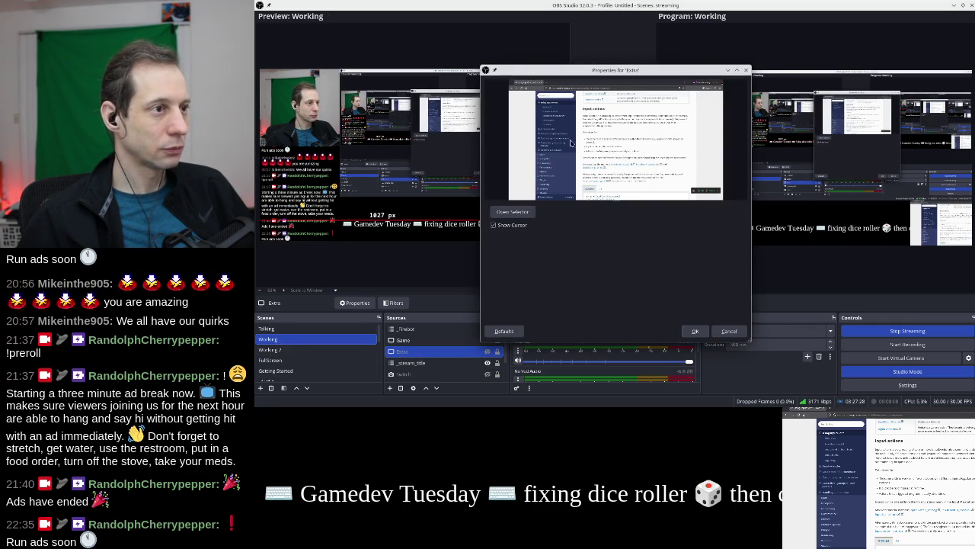
pyautogui.press('Escape')
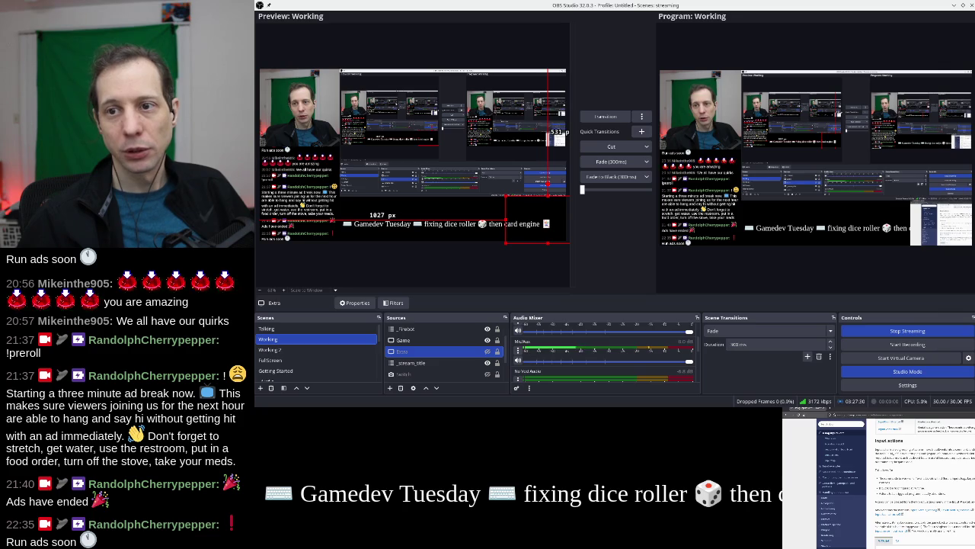
pyautogui.click(606, 116)
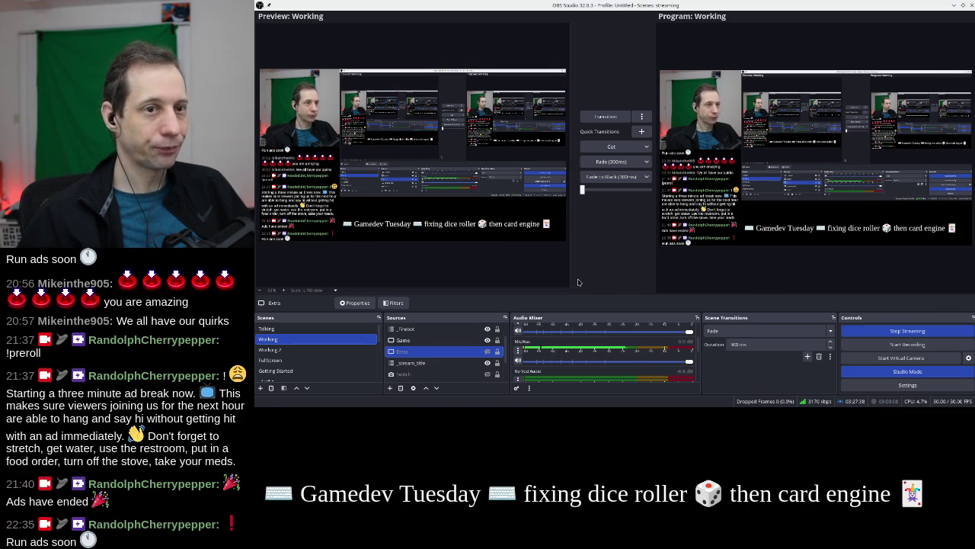
pyautogui.hotkey('alt', 'Tab')
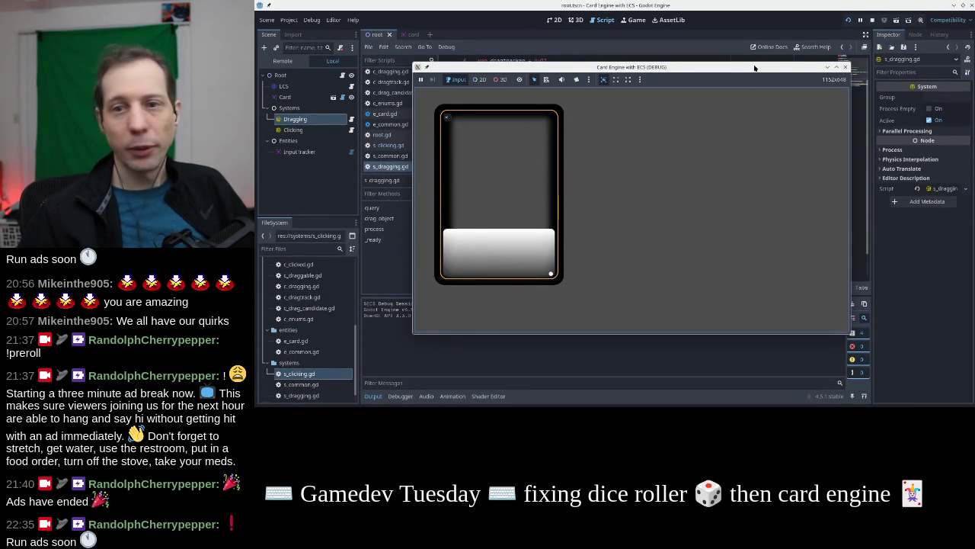
# Left- and right-click the card in the running game, then drag it to trigger the Nil 'action' error
pyautogui.moveTo(754, 66)
pyautogui.mouseDown()
pyautogui.moveTo(769, 65)
pyautogui.moveTo(763, 31)
pyautogui.mouseUp()
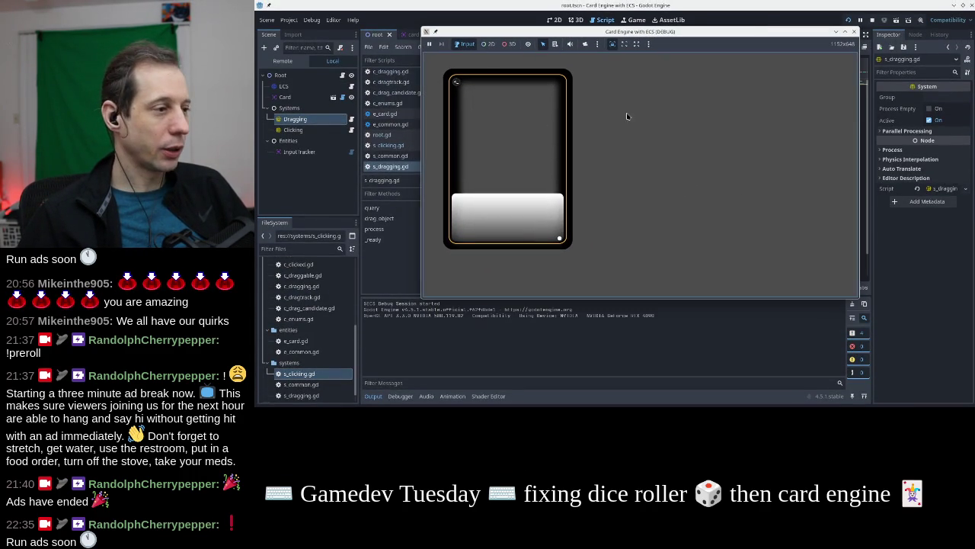
pyautogui.click(515, 164)
pyautogui.rightClick(515, 164)
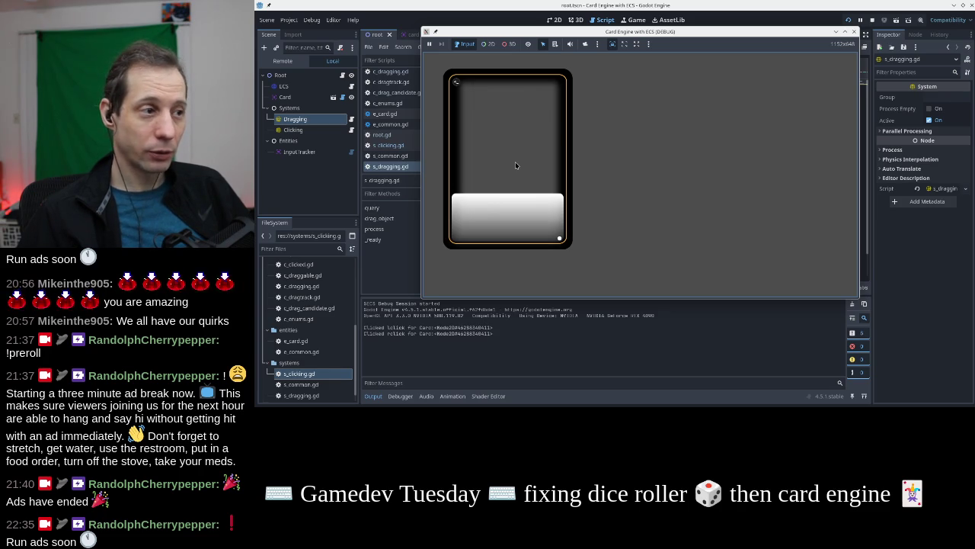
pyautogui.moveTo(515, 161); pyautogui.dragTo(627, 165)
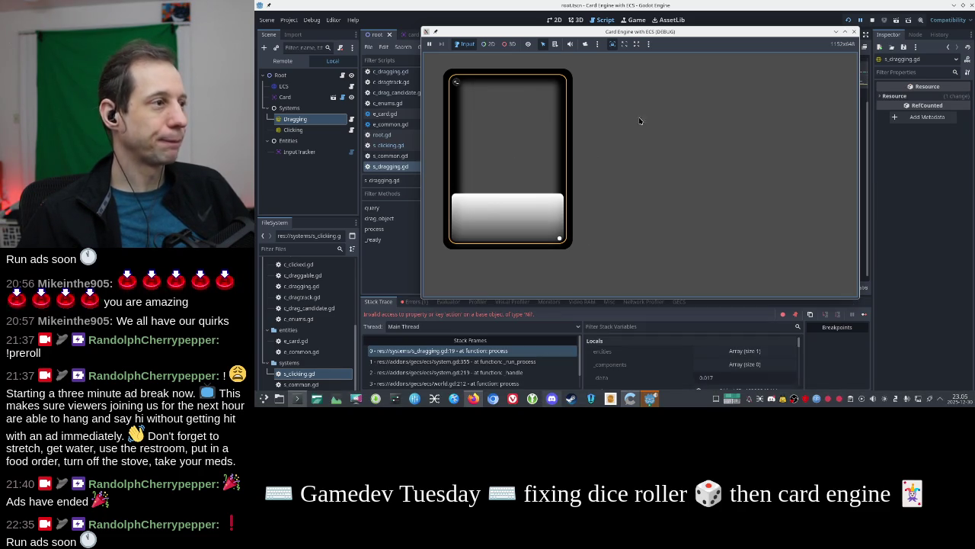
# Prefix line 19's condition with 'not comp or' and restart the game
pyautogui.click(720, 14)
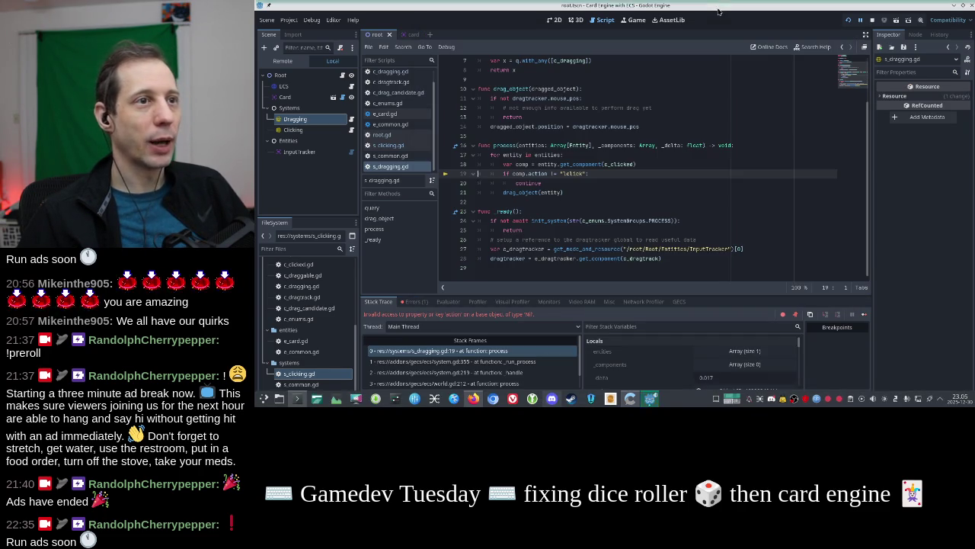
pyautogui.click(601, 173)
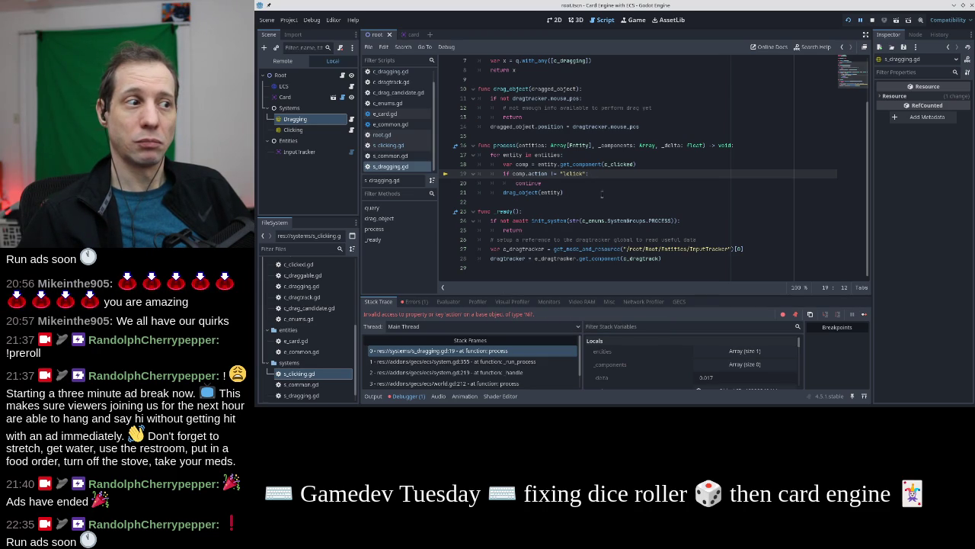
pyautogui.write('not comp or')
pyautogui.press('Home')
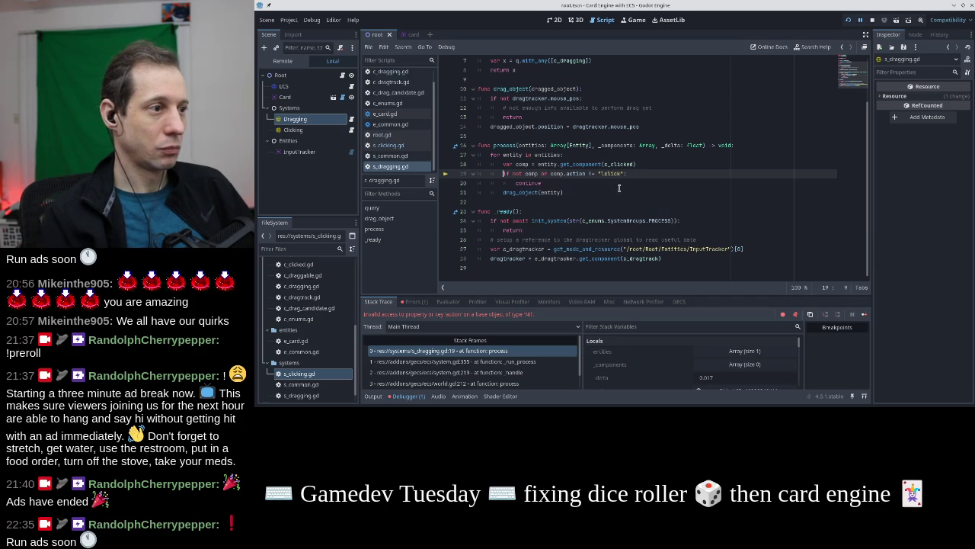
pyautogui.click(872, 21)
pyautogui.click(848, 20)
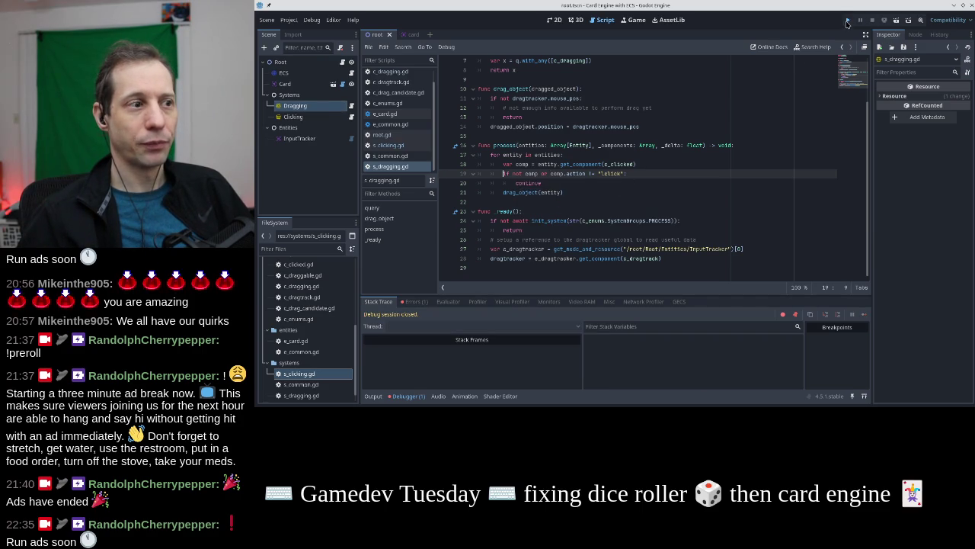
# Left- and right-click the card in the relaunched game, then close it
pyautogui.moveTo(723, 76); pyautogui.dragTo(748, 58)
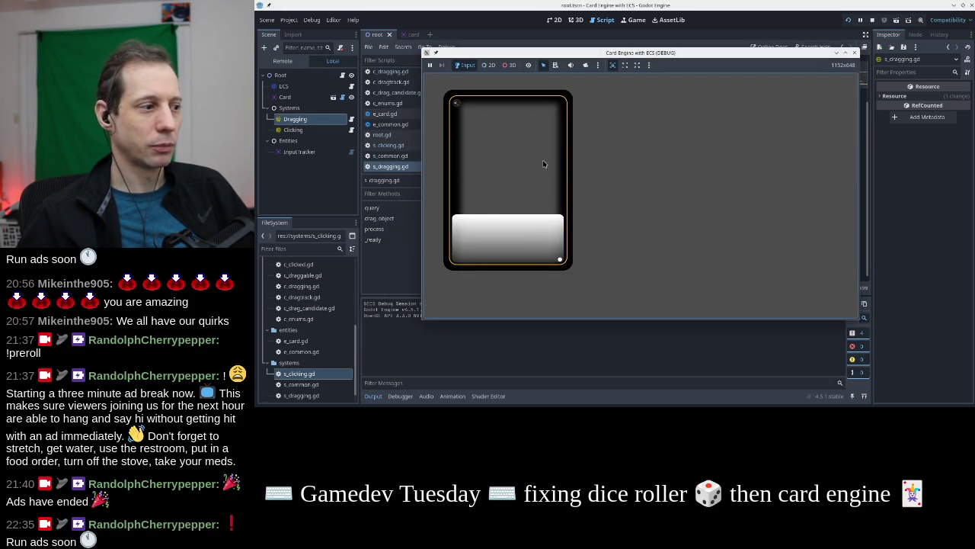
pyautogui.click(525, 191)
pyautogui.rightClick(525, 191)
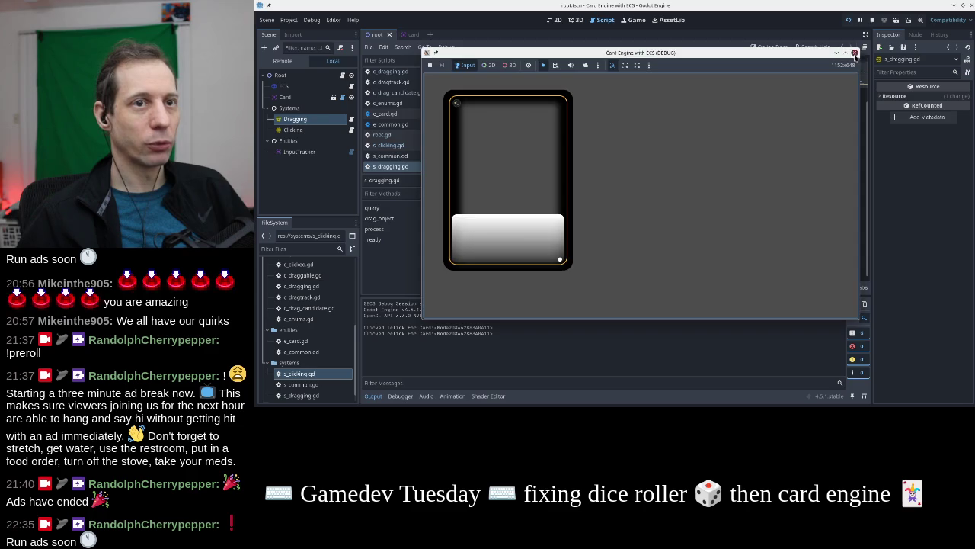
pyautogui.click(855, 54)
# Delete 'not comp or' from the condition on line 19
pyautogui.moveTo(551, 173); pyautogui.dragTo(530, 175)
pyautogui.press('BackSpace')
pyautogui.scroll(2, 568, 201)
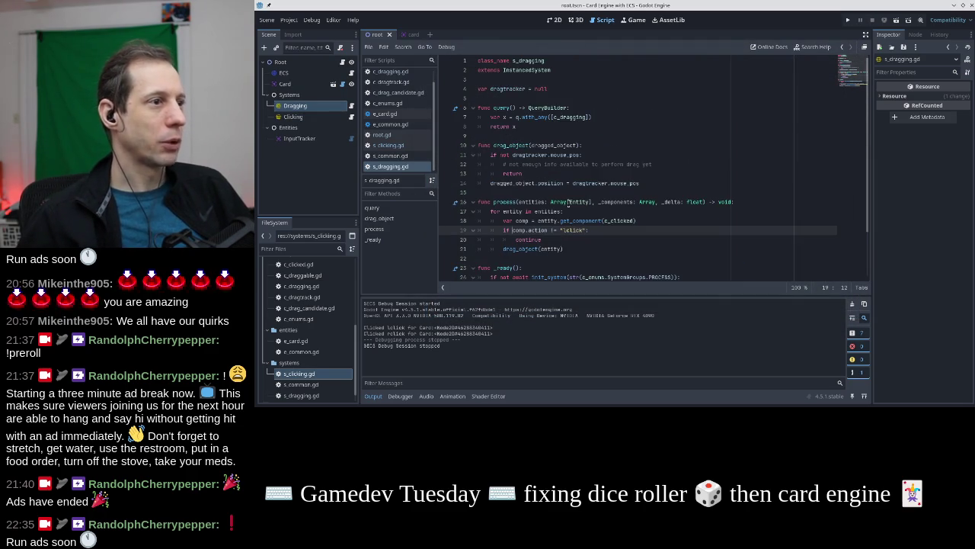
# Replace c_clicked with c_dragging in line 18's get_component call and save
pyautogui.doubleClick(569, 116)
pyautogui.doubleClick(618, 218)
pyautogui.hotkey('ctrl', 'v')
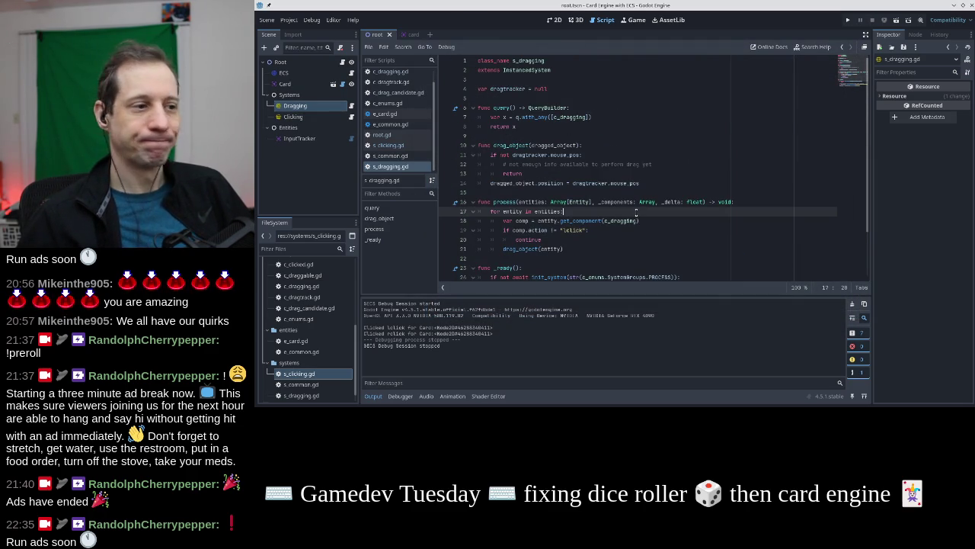
pyautogui.hotkey('ctrl', 's')
pyautogui.scroll(-1, 718, 156)
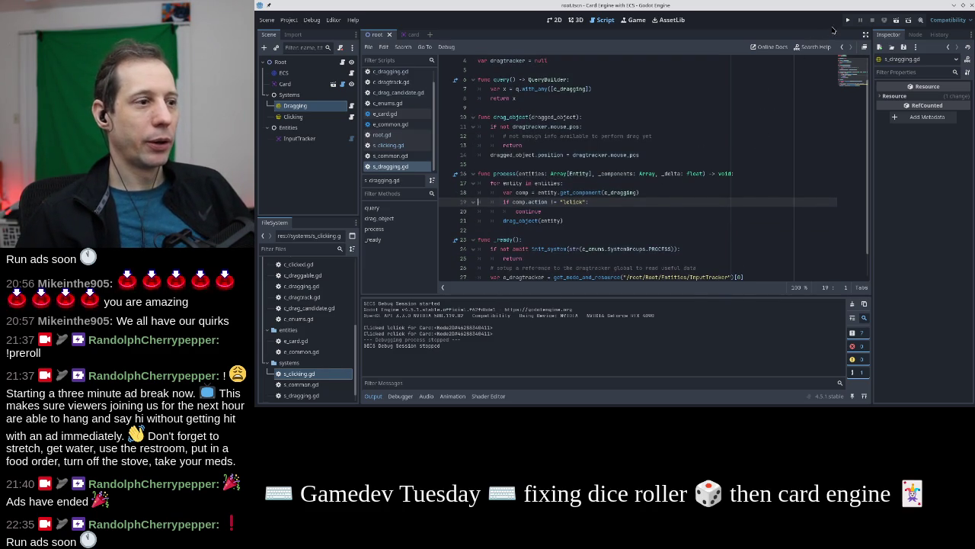
# Run the game, click the card, drag it right and back to centre, then stop
pyautogui.click(846, 20)
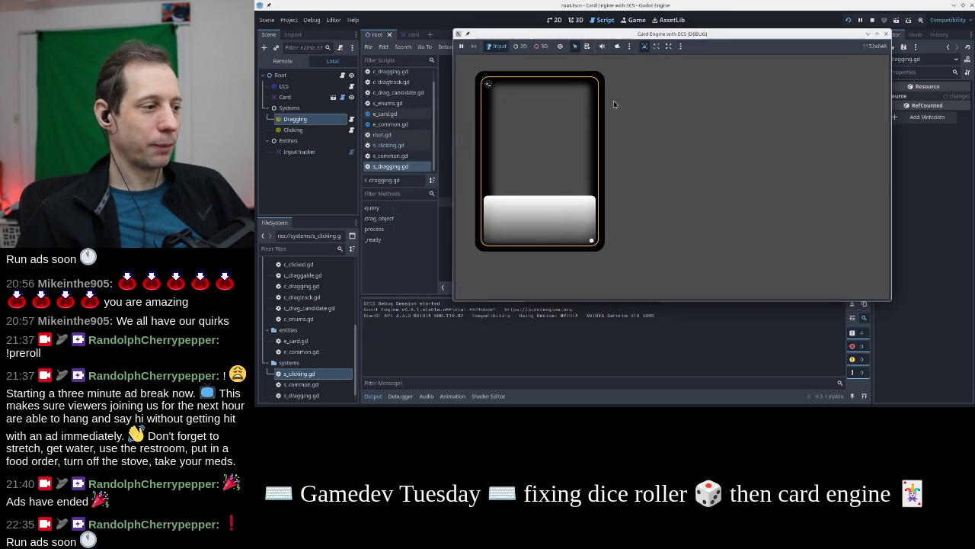
pyautogui.click(558, 148)
pyautogui.rightClick(558, 147)
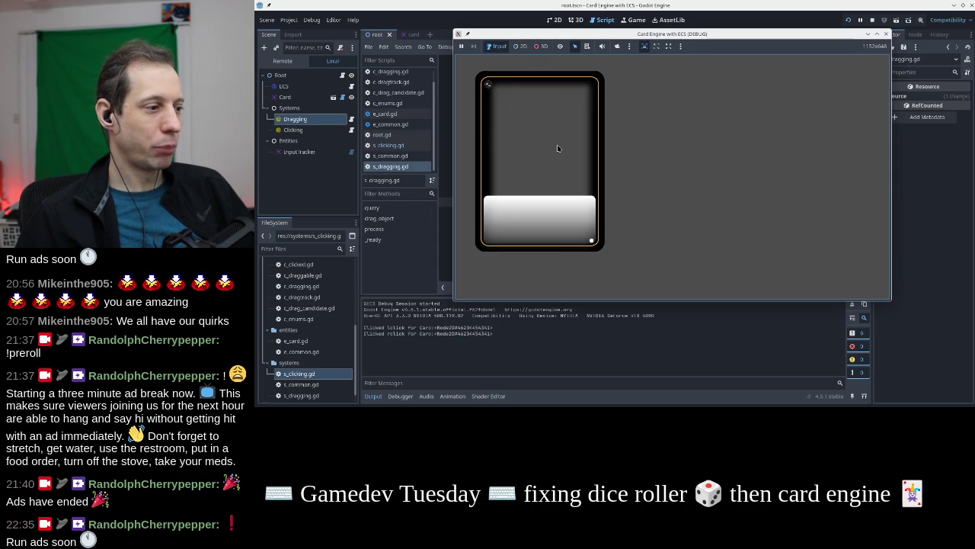
pyautogui.moveTo(542, 160)
pyautogui.mouseDown()
pyautogui.moveTo(645, 196)
pyautogui.moveTo(705, 164)
pyautogui.moveTo(692, 166)
pyautogui.mouseUp()
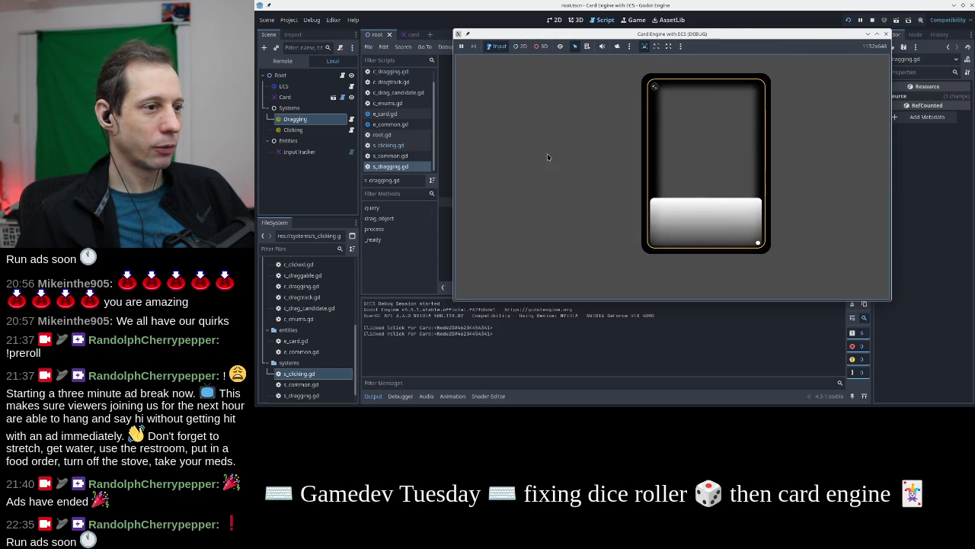
pyautogui.moveTo(700, 131)
pyautogui.mouseDown()
pyautogui.moveTo(583, 159)
pyautogui.moveTo(622, 188)
pyautogui.moveTo(660, 166)
pyautogui.moveTo(650, 168)
pyautogui.mouseUp()
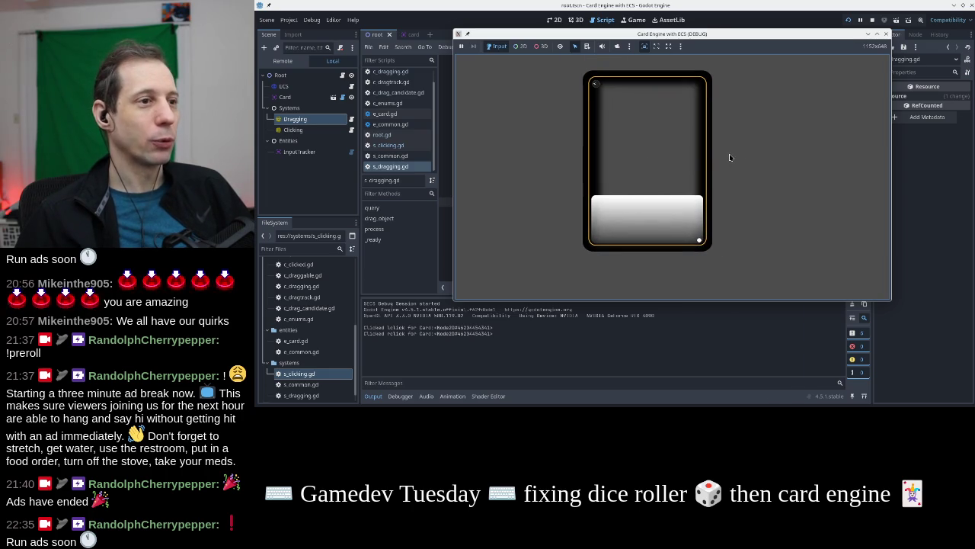
pyautogui.press('F8')
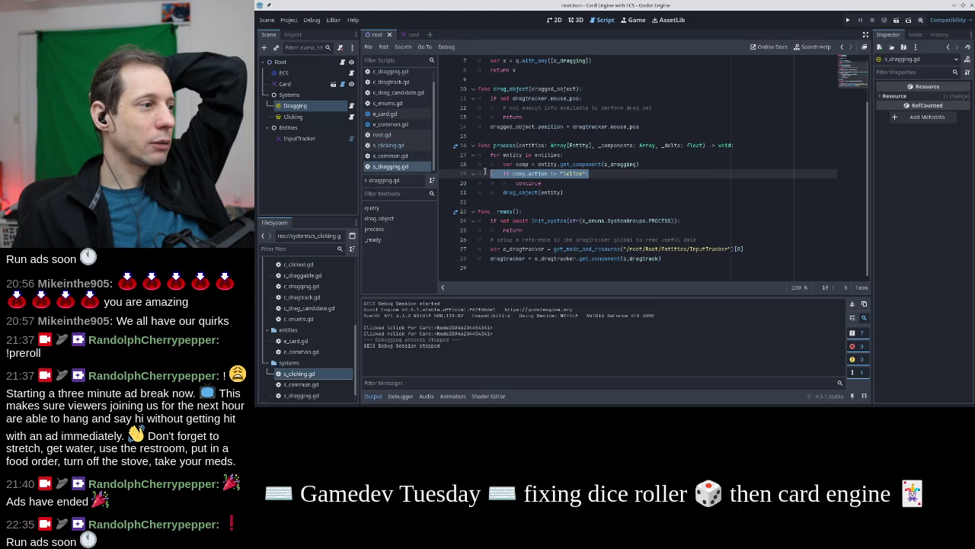
# In the s_dragging loop, add an if comp.action == "lclick": check wrapping drag_object(entity)
pyautogui.click(593, 173)
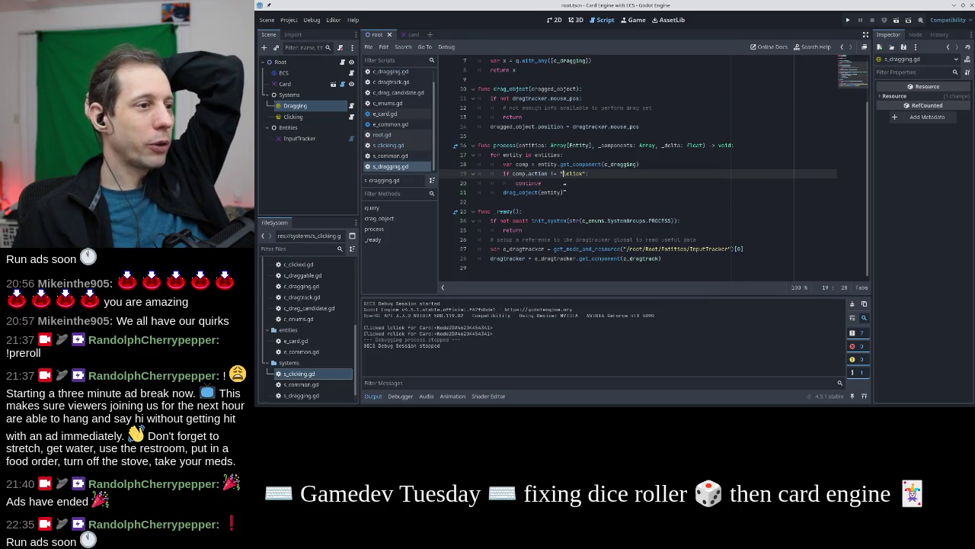
pyautogui.click(400, 147)
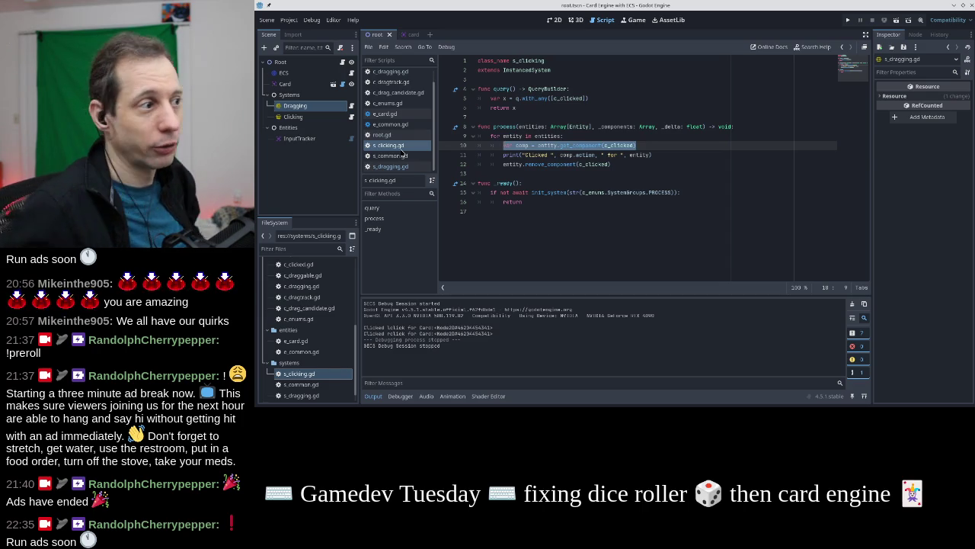
pyautogui.click(390, 166)
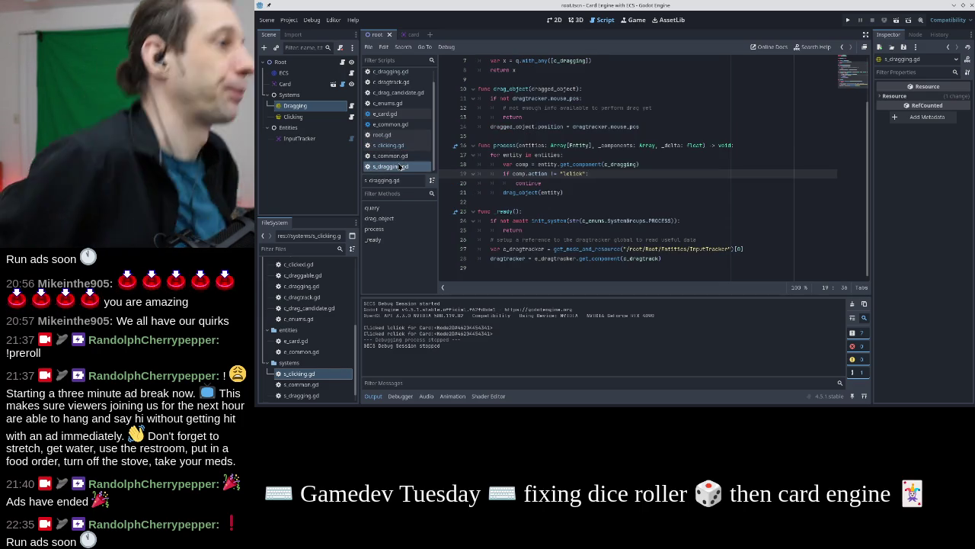
pyautogui.click(531, 96)
pyautogui.click(564, 192)
pyautogui.click(567, 173)
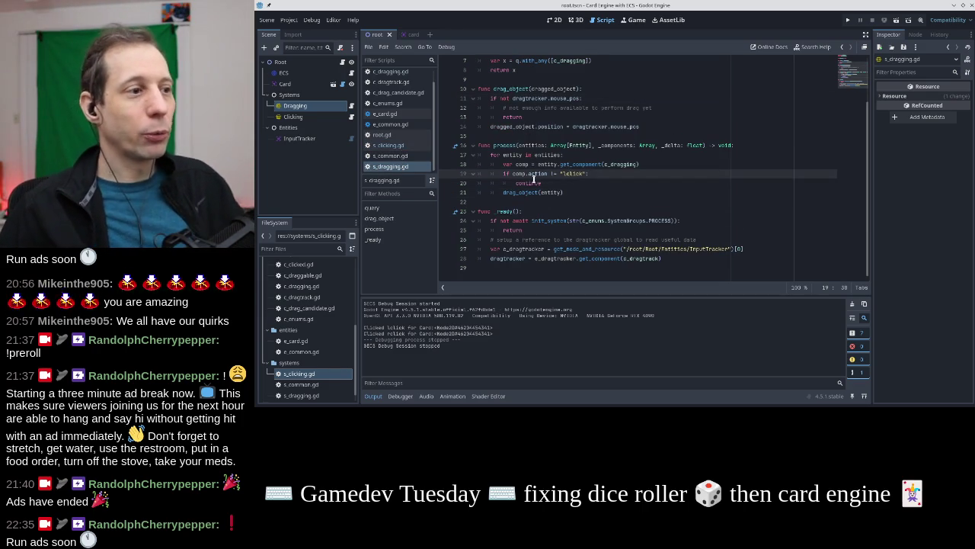
pyautogui.click(661, 166)
pyautogui.press('Return')
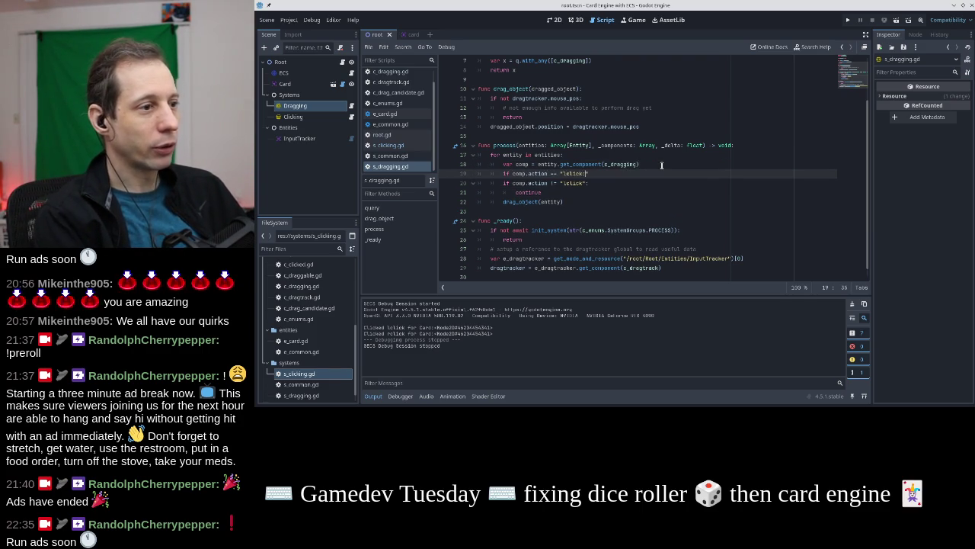
pyautogui.write(':')
pyautogui.press('Return')
pyautogui.write('drag')
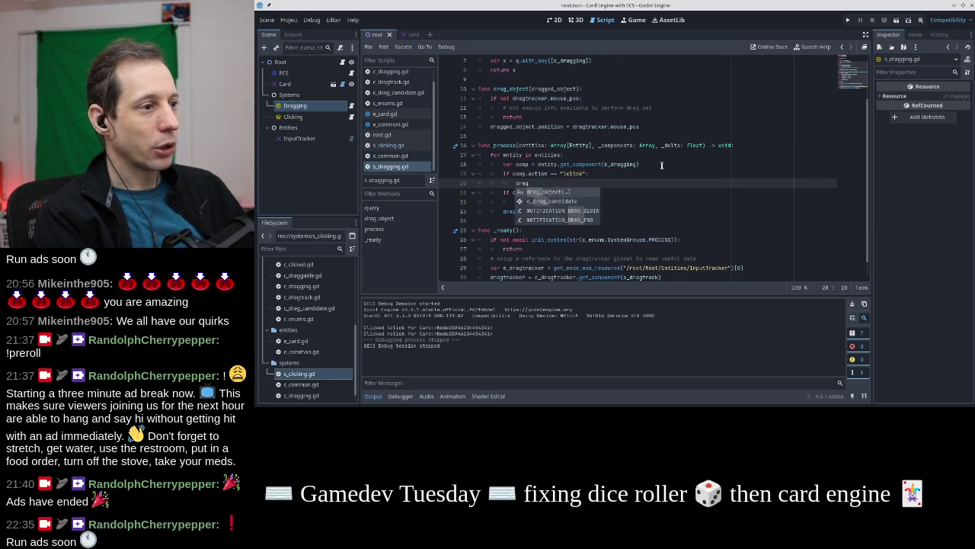
pyautogui.press('BackSpace')
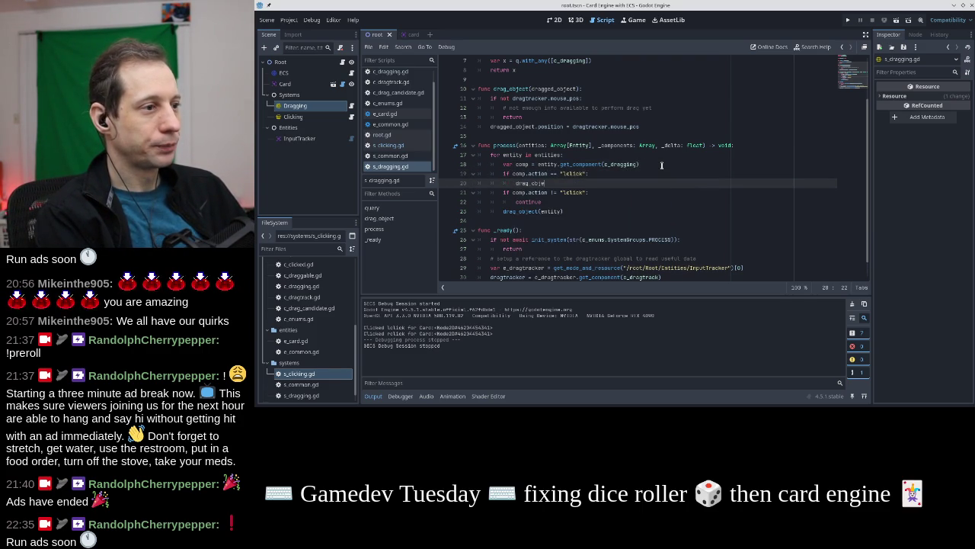
# Delete the old != "lclick" continue guard and its leftover drag call line
pyautogui.press('Down')
pyautogui.press('Home')
pyautogui.hotkey('shift', 'Down')
pyautogui.hotkey('shift', 'Down')
pyautogui.hotkey('shift', 'Down')
pyautogui.press('Delete')
pyautogui.press('Up')
pyautogui.press('Up')
pyautogui.press('Down')
pyautogui.press('End')
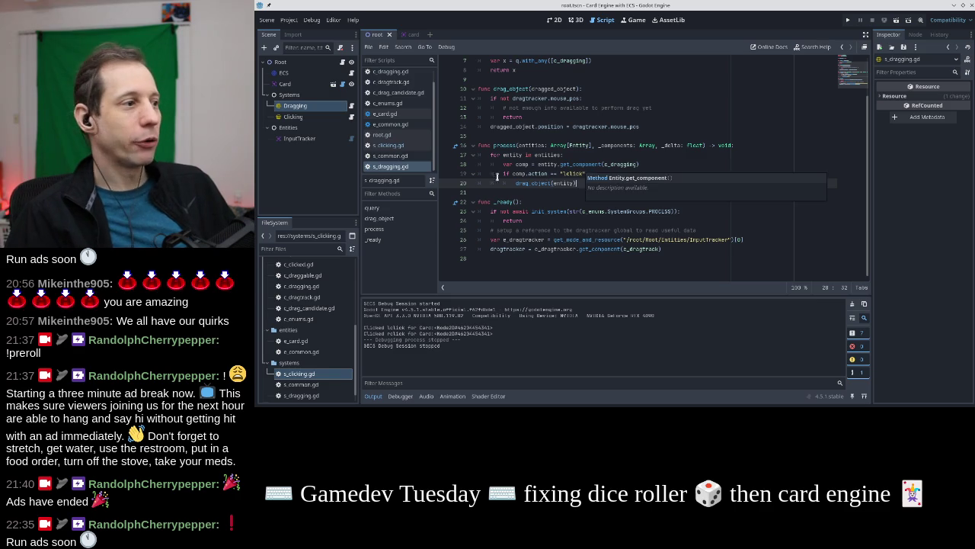
# Return to s_clicking.gd and place the caret on empty line 13
pyautogui.click(400, 145)
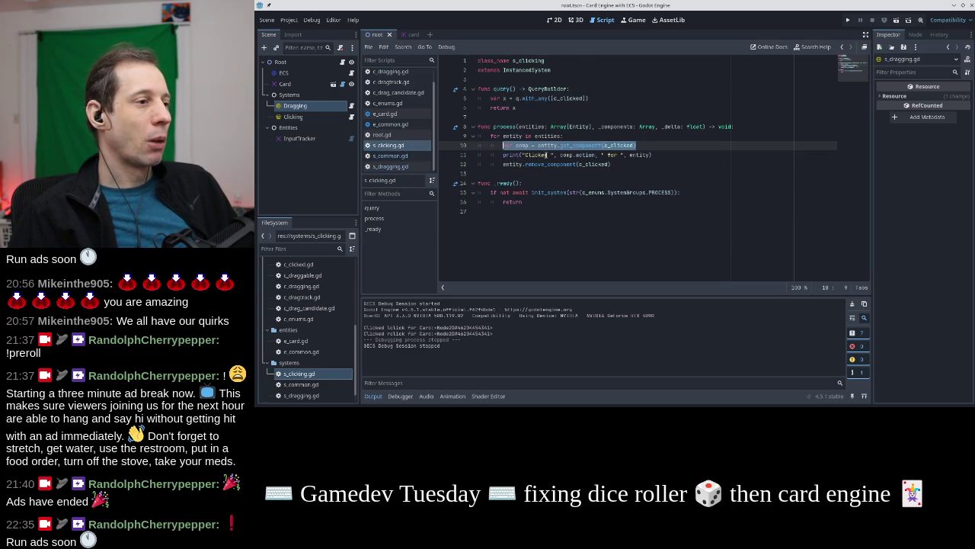
pyautogui.click(553, 164)
pyautogui.click(554, 172)
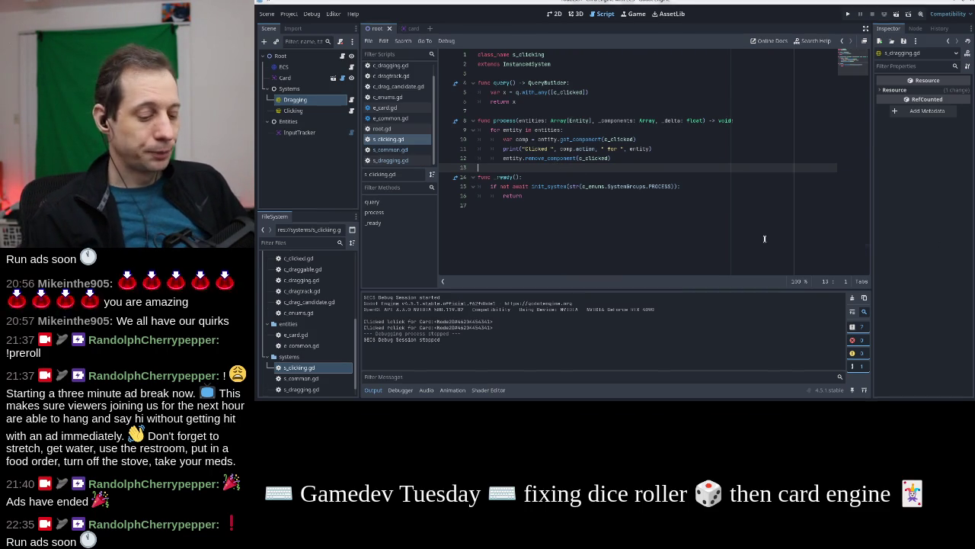
pyautogui.hotkey('alt', 'Tab')
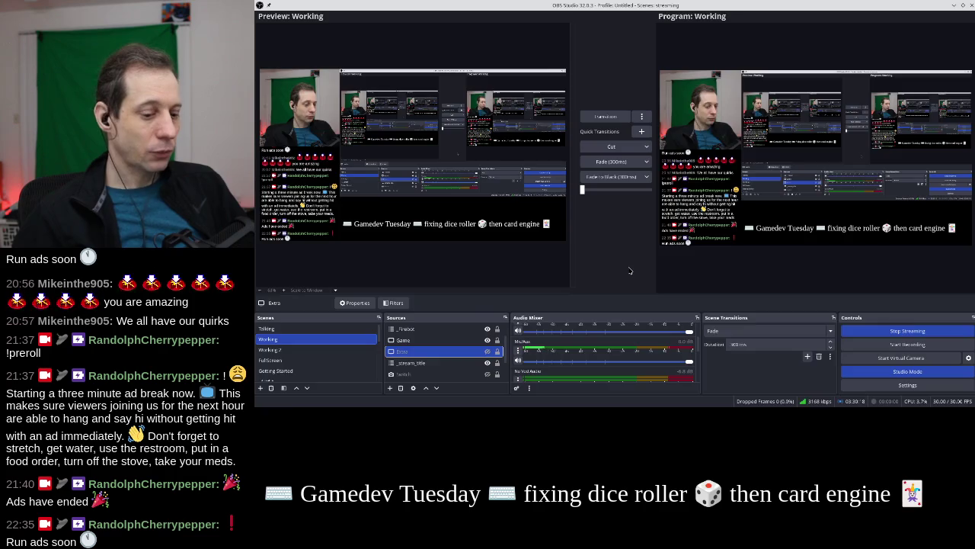
pyautogui.hotkey('alt', 'Tab')
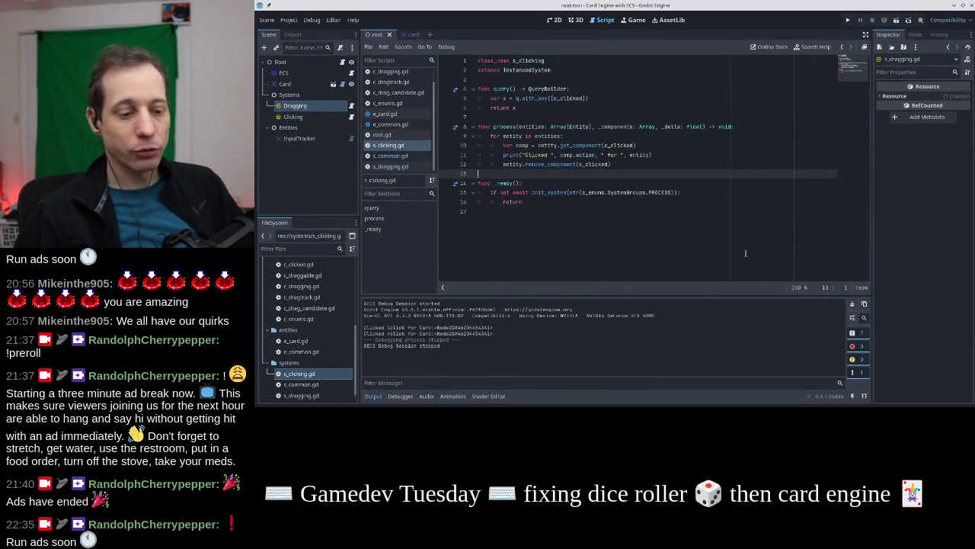
pyautogui.hotkey('alt', 'Tab')
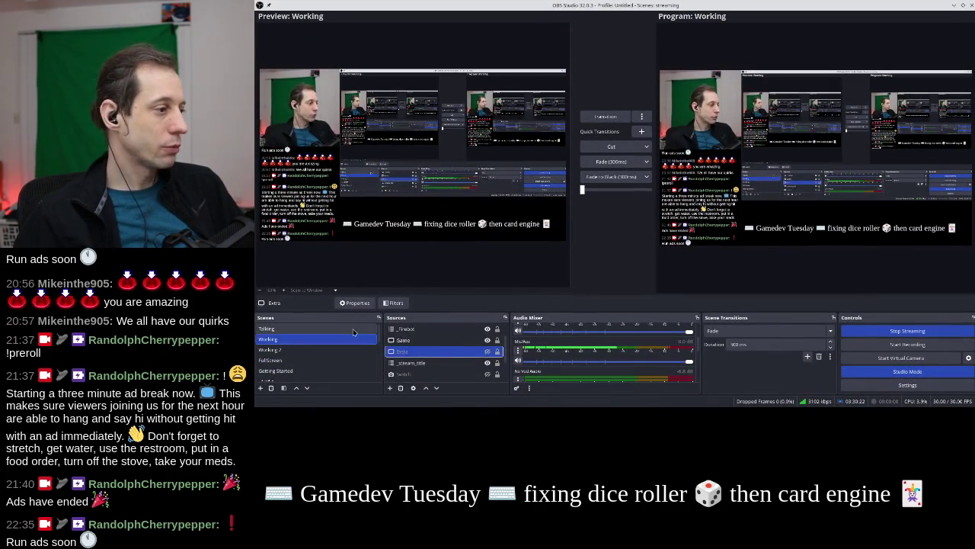
pyautogui.doubleClick(268, 328)
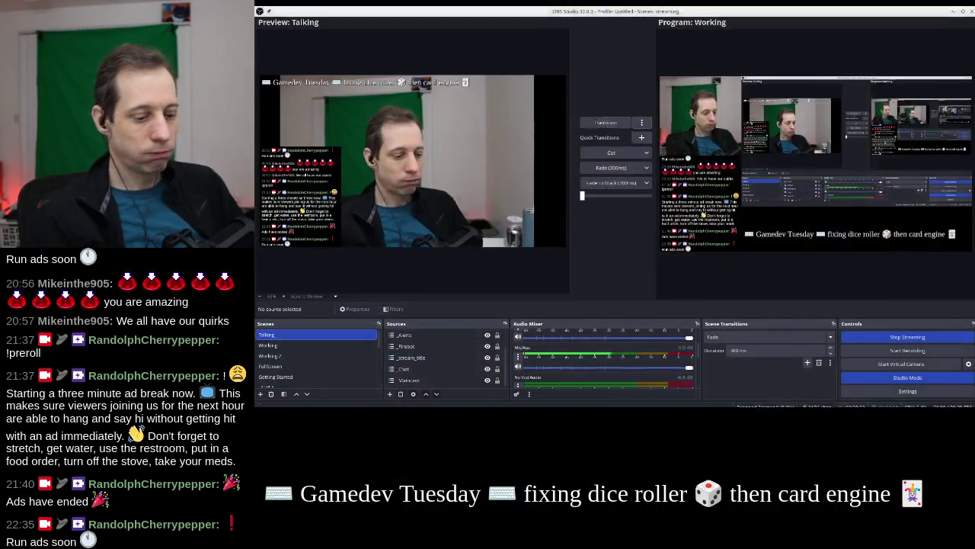
pyautogui.hotkey('alt', 'Tab')
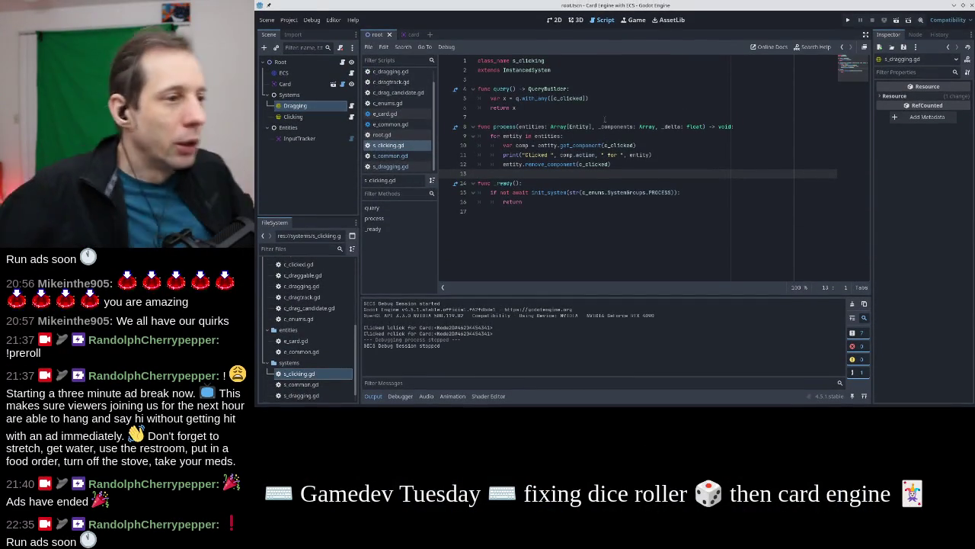
# Select the print statement on line 11 and scroll back up the script
pyautogui.click(661, 154)
pyautogui.hotkey('shift', 'Home')
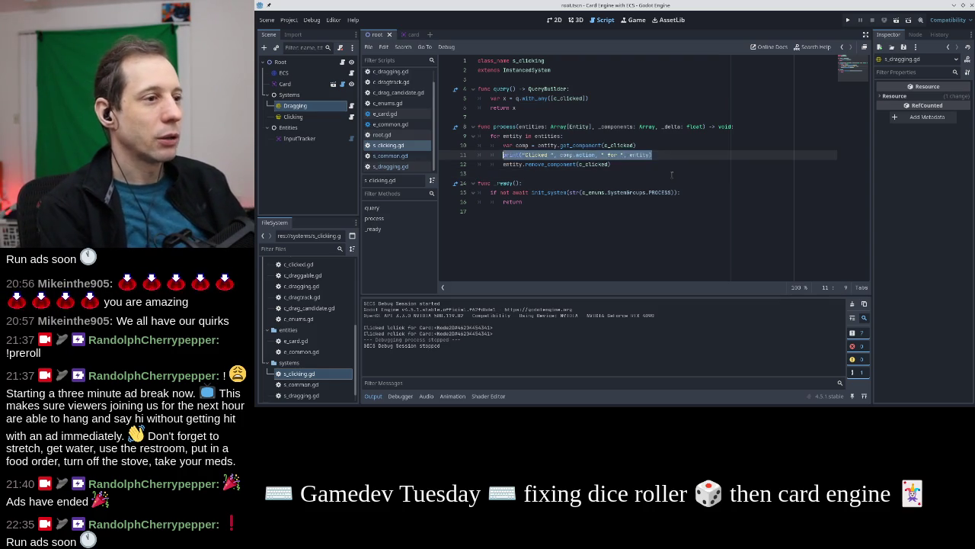
pyautogui.press('Home')
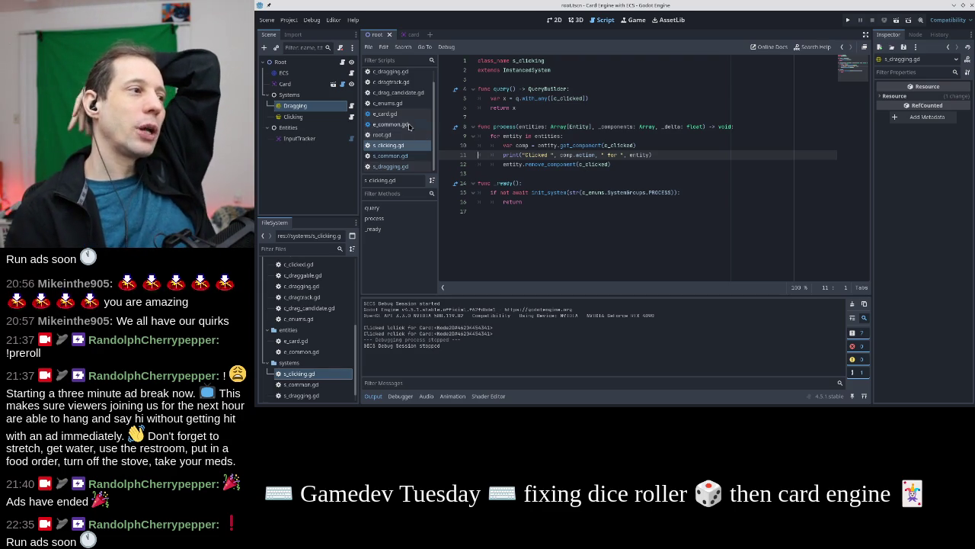
pyautogui.scroll(1, 410, 127)
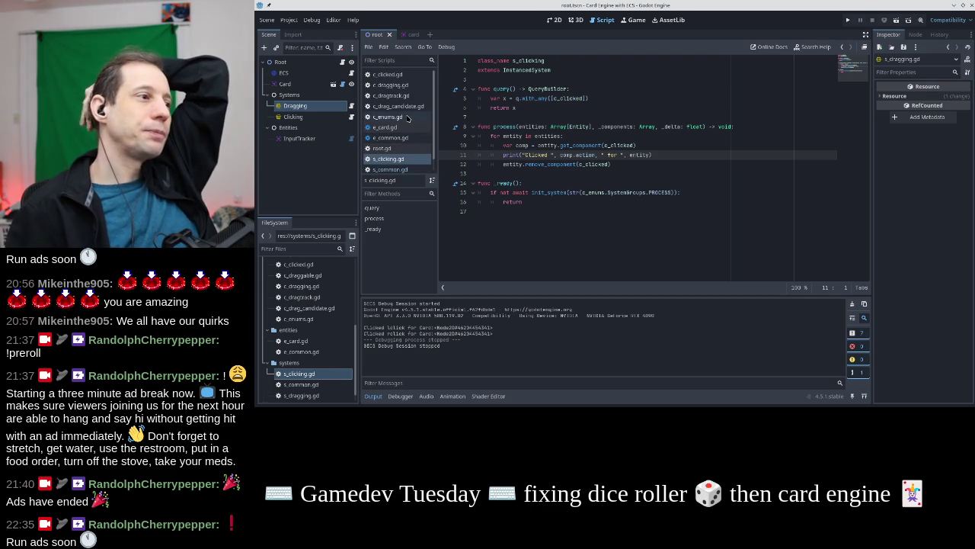
# Select the InputTracker entity and step through c_clicked.gd and c_dragging.gd to c_dragtrack.gd
pyautogui.click(299, 138)
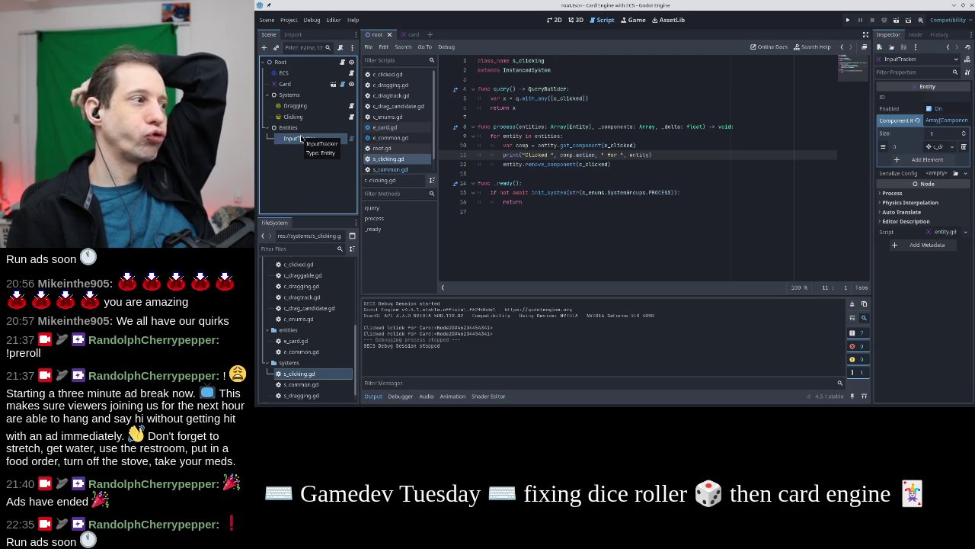
pyautogui.click(404, 74)
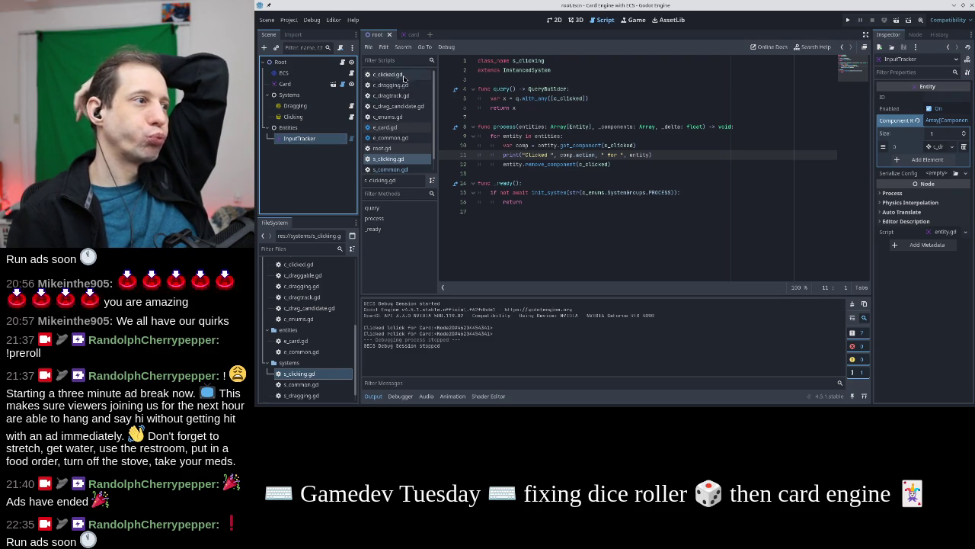
pyautogui.click(408, 84)
pyautogui.click(408, 95)
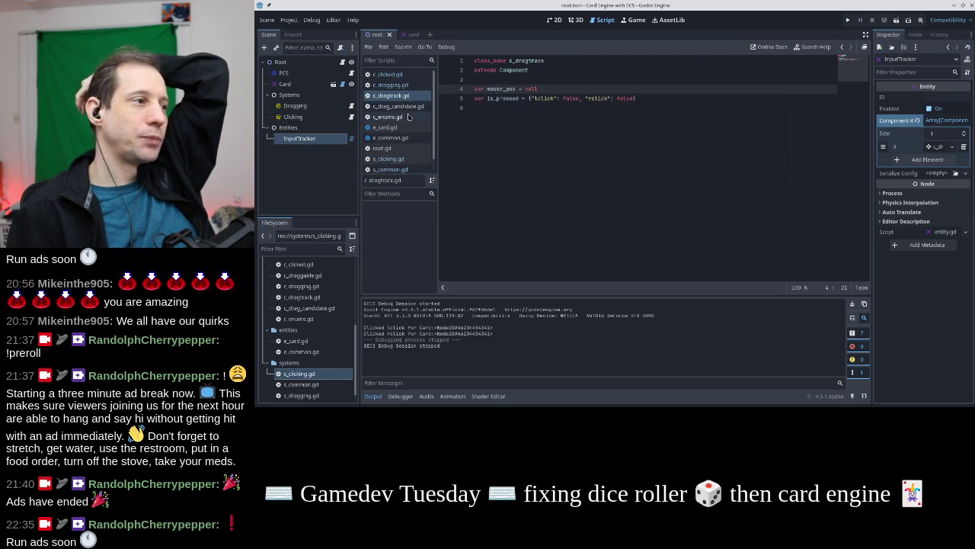
# Glance at c_enums.gd, then go back to the top of root.gd
pyautogui.click(409, 116)
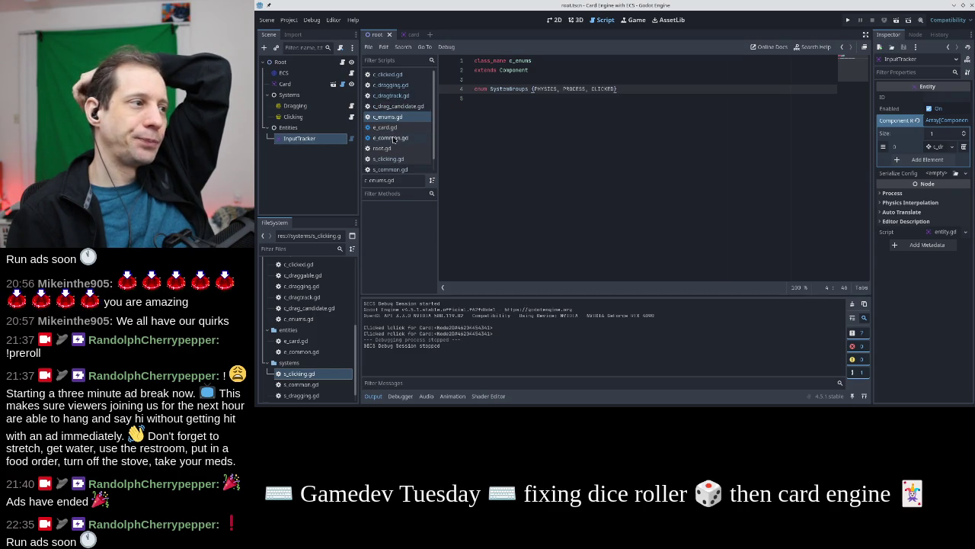
pyautogui.hotkey('alt', 'Left')
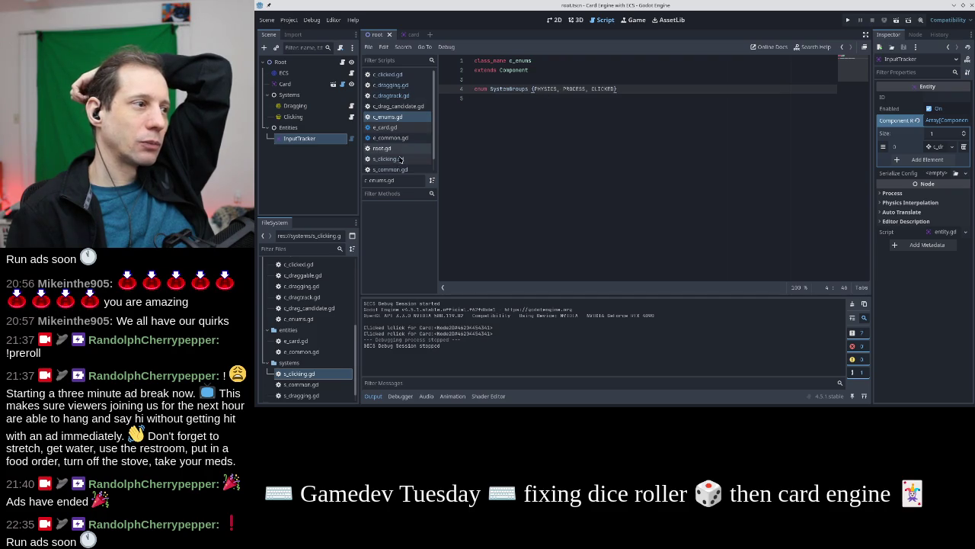
pyautogui.scroll(8, 546, 96)
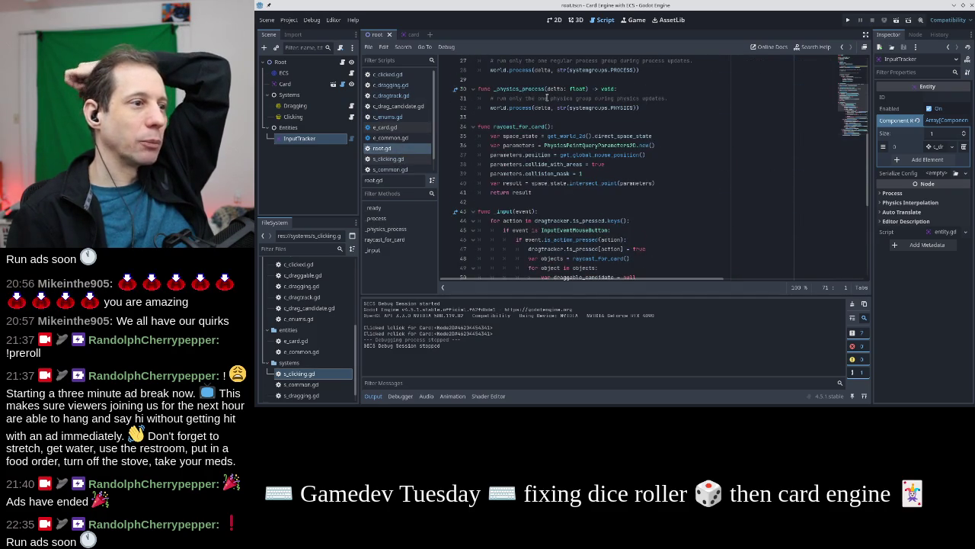
pyautogui.scroll(9, 547, 97)
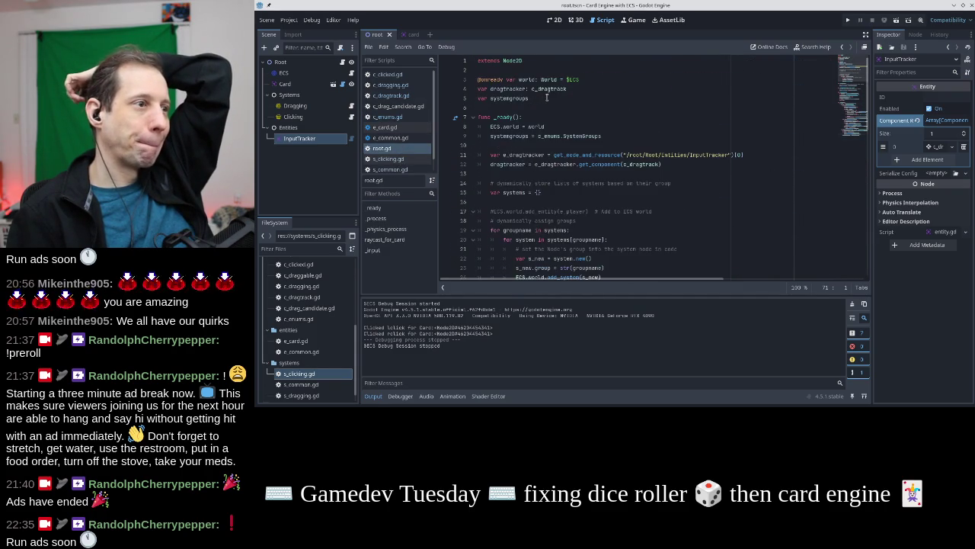
# Examine the c_enums.SystemGroups reference on line 9 of root.gd, then reopen c_enums.gd
pyautogui.moveTo(610, 134); pyautogui.dragTo(536, 136)
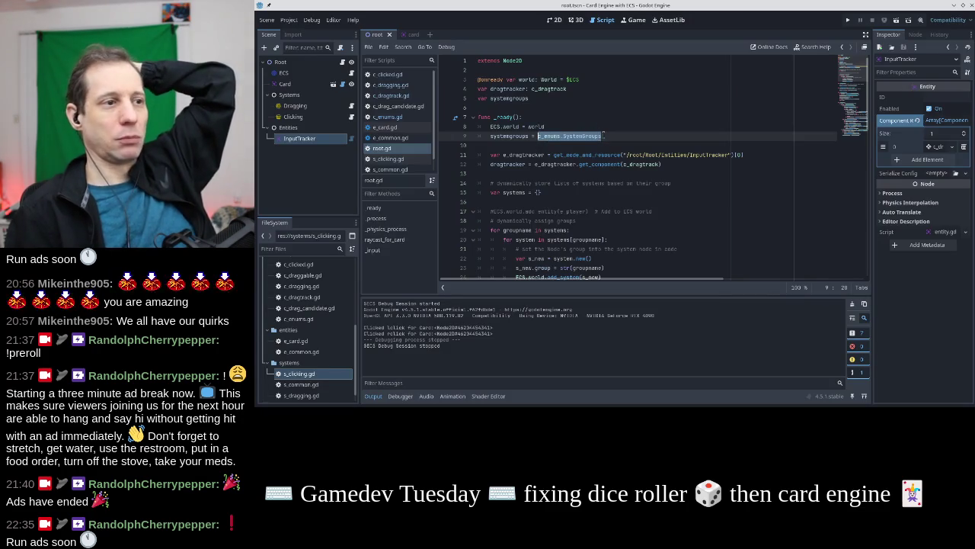
pyautogui.click(604, 135)
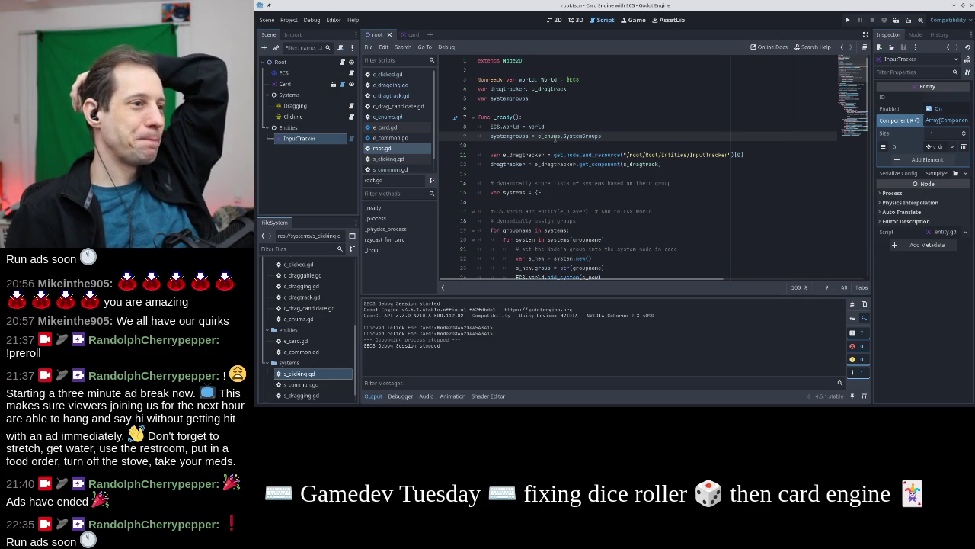
pyautogui.doubleClick(549, 137)
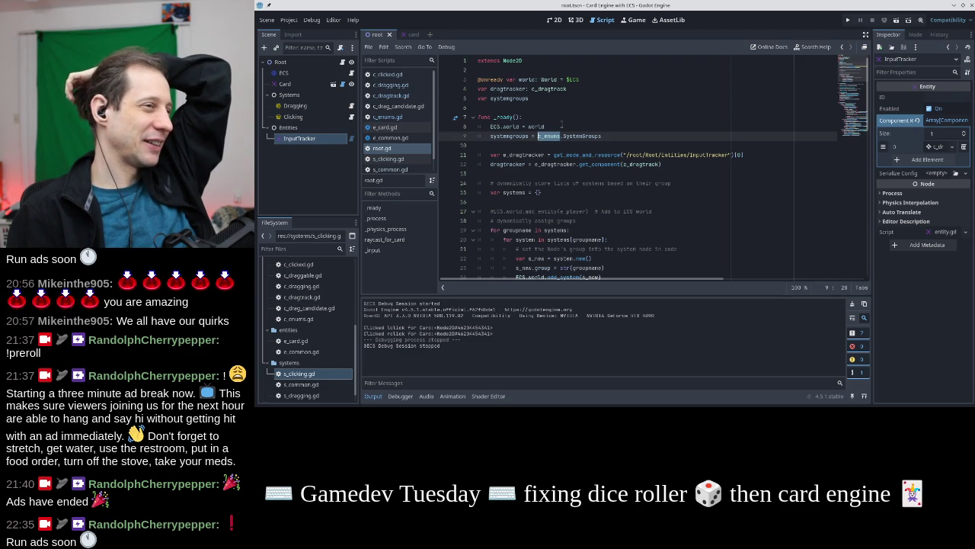
pyautogui.click(562, 125)
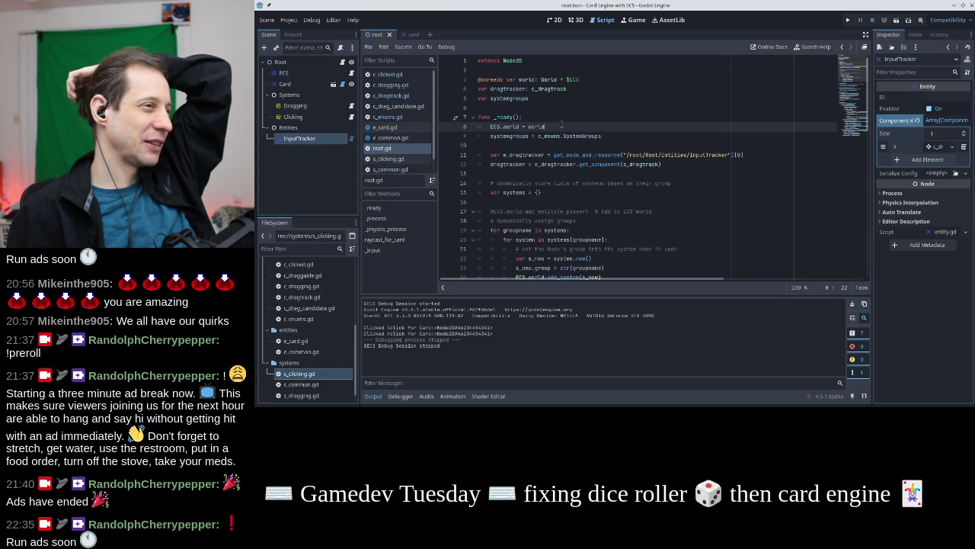
pyautogui.click(408, 118)
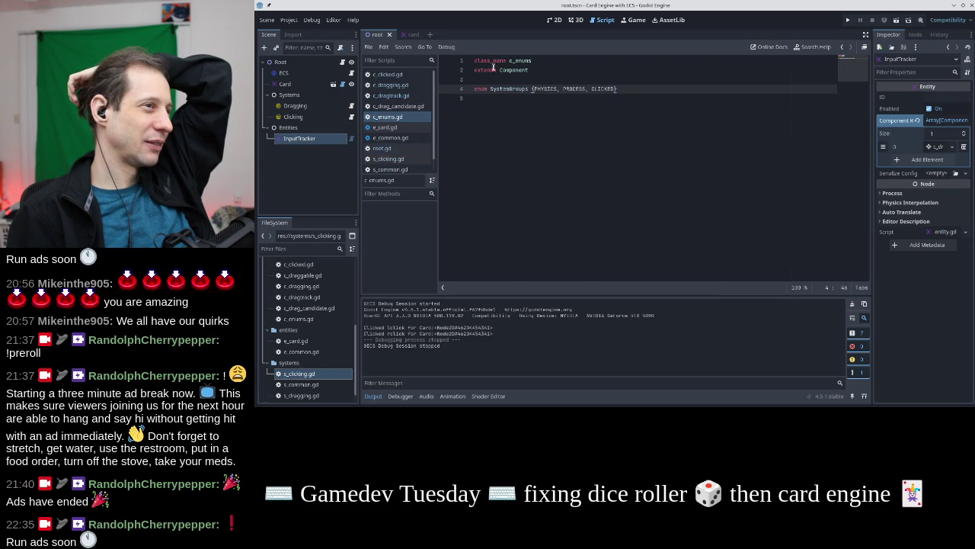
pyautogui.doubleClick(518, 60)
pyautogui.write('c_glo')
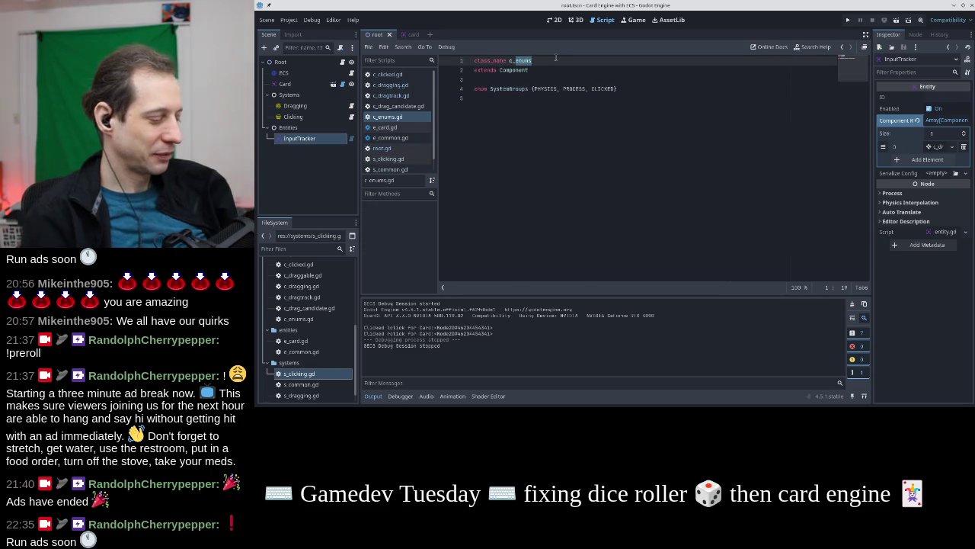
pyautogui.write('bals')
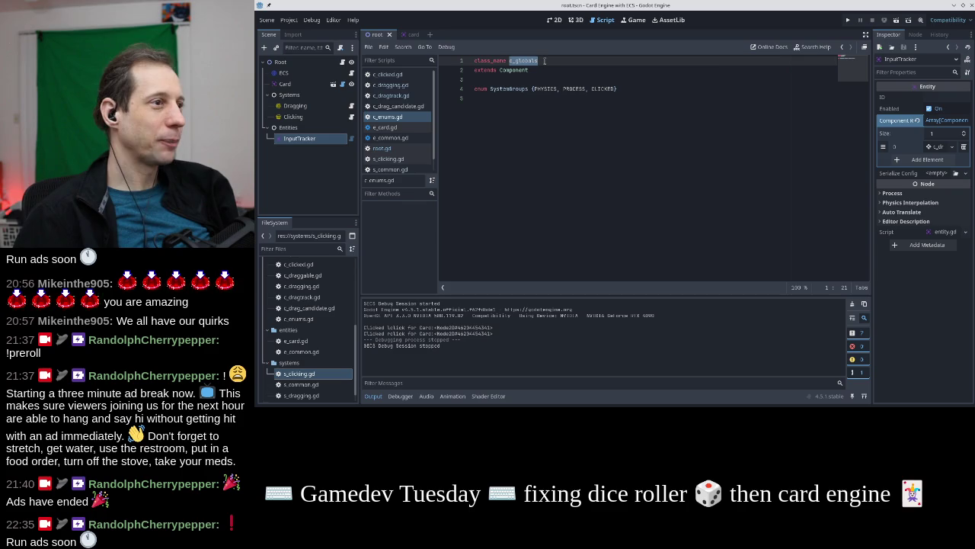
pyautogui.press('BackSpace')
pyautogui.press('BackSpace')
pyautogui.press('BackSpace')
pyautogui.press('BackSpace')
pyautogui.press('BackSpace')
pyautogui.press('BackSpace')
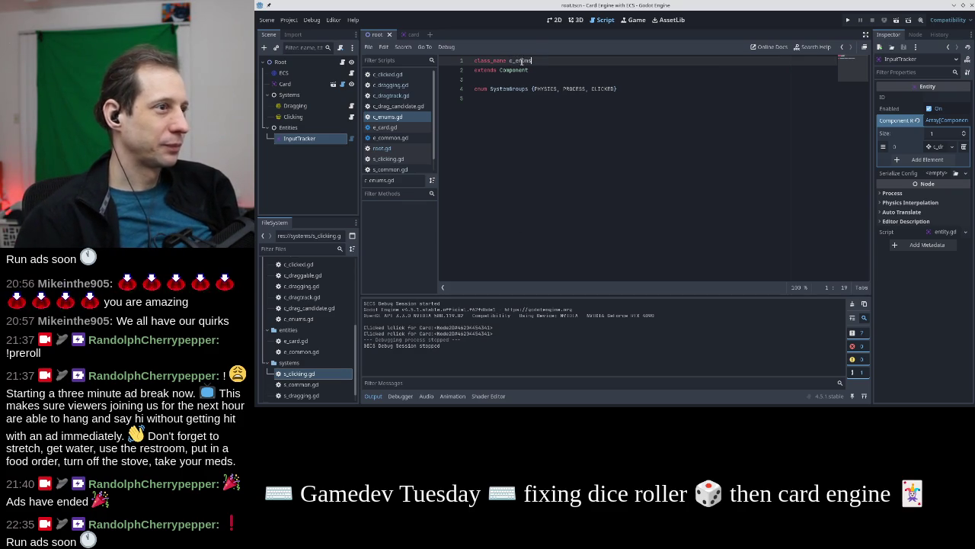
pyautogui.write('s')
pyautogui.rightClick(522, 61)
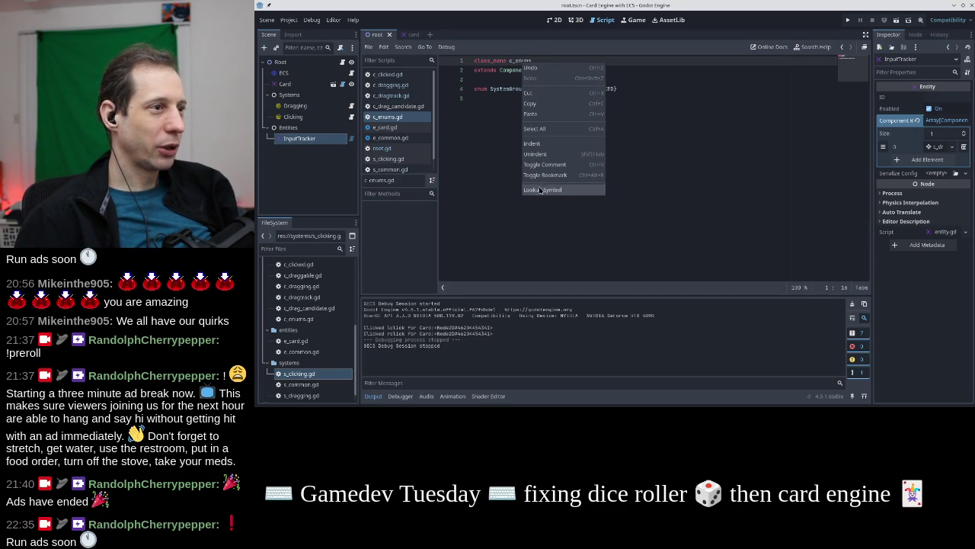
pyautogui.click(517, 90)
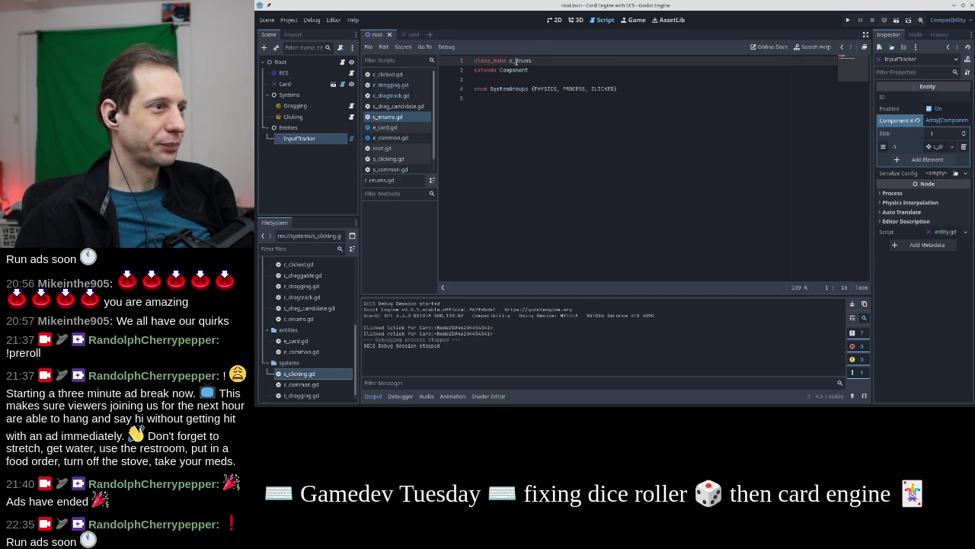
pyautogui.click(553, 63)
pyautogui.hotkey('shift', 'Right')
pyautogui.hotkey('shift', 'Right')
pyautogui.hotkey('shift', 'Right')
pyautogui.hotkey('shift', 'Right')
pyautogui.write('globals')
pyautogui.click(544, 78)
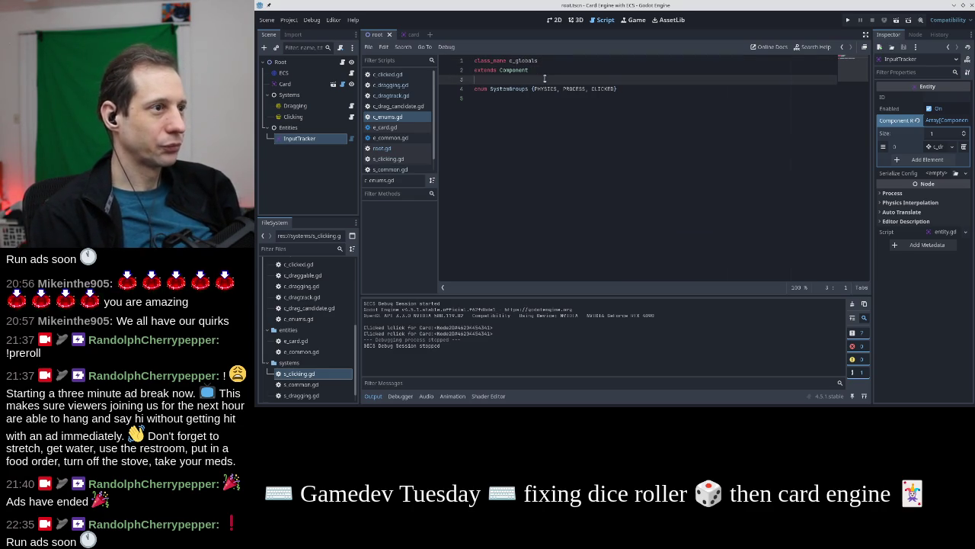
pyautogui.click(555, 97)
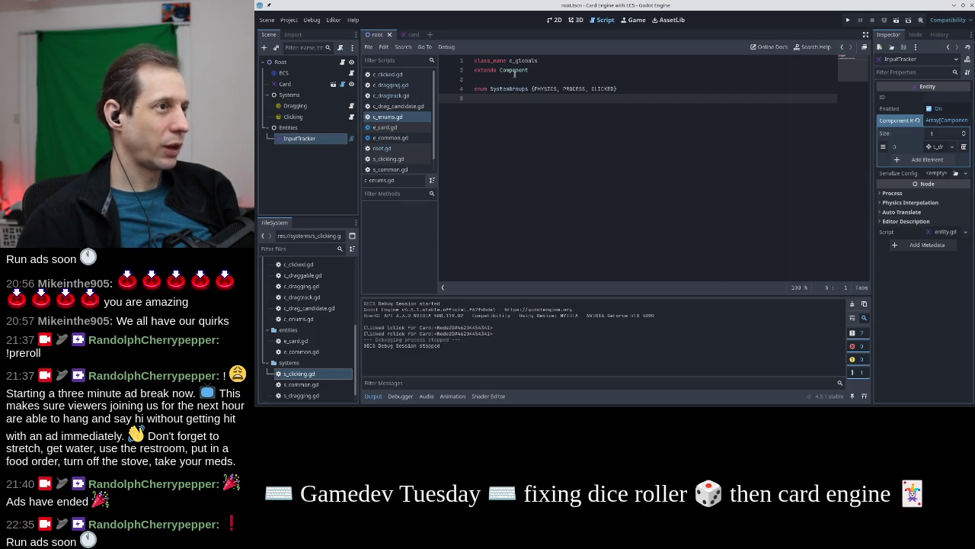
pyautogui.doubleClick(515, 60)
pyautogui.write('c_enu')
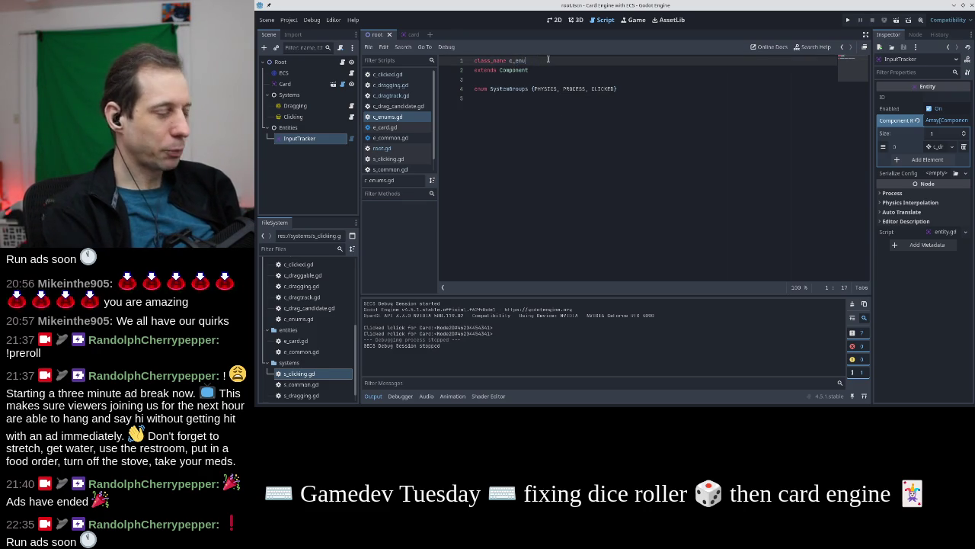
pyautogui.hotkey('ctrl', 's')
pyautogui.press('Down')
pyautogui.press('Down')
pyautogui.press('Down')
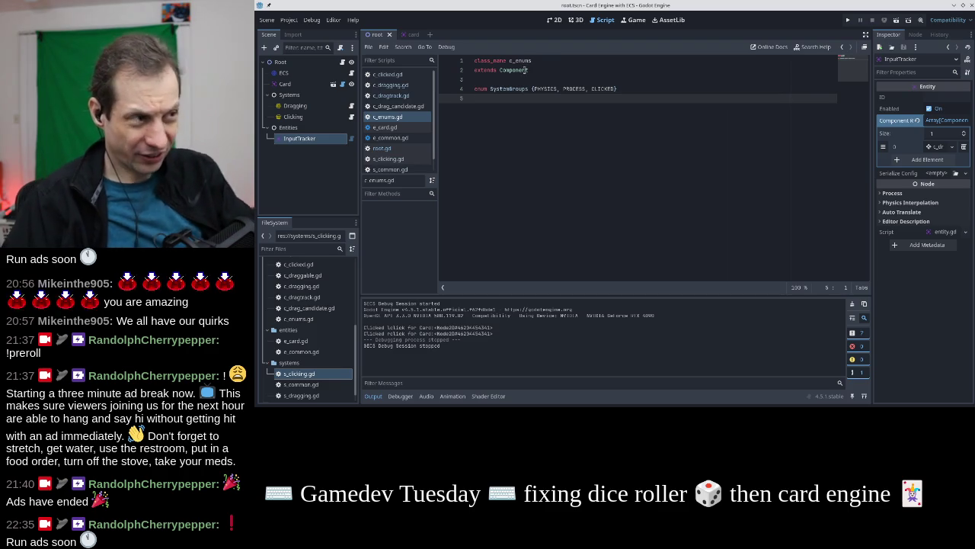
pyautogui.scroll(-2, 404, 145)
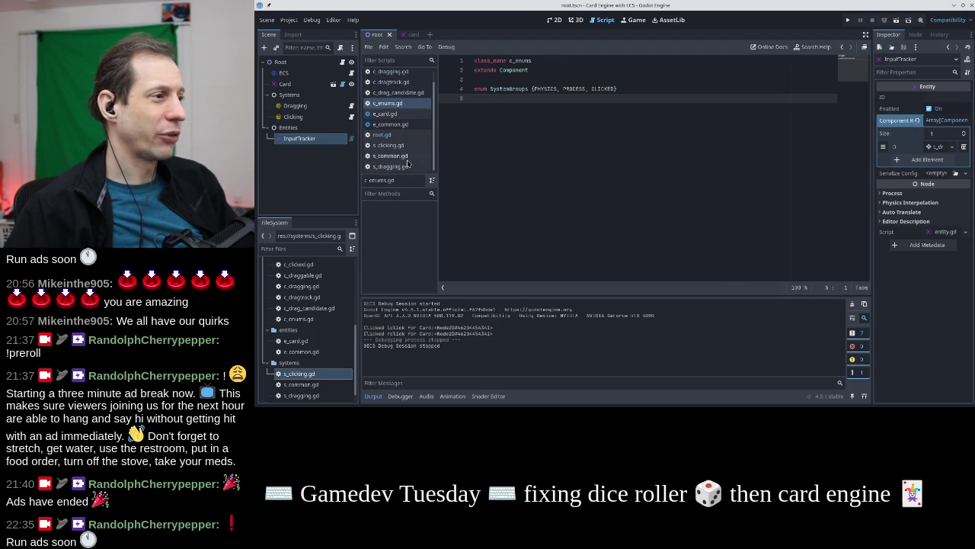
# Open s_dragging.gd and find its lclick check on line 19
pyautogui.click(404, 156)
pyautogui.click(406, 166)
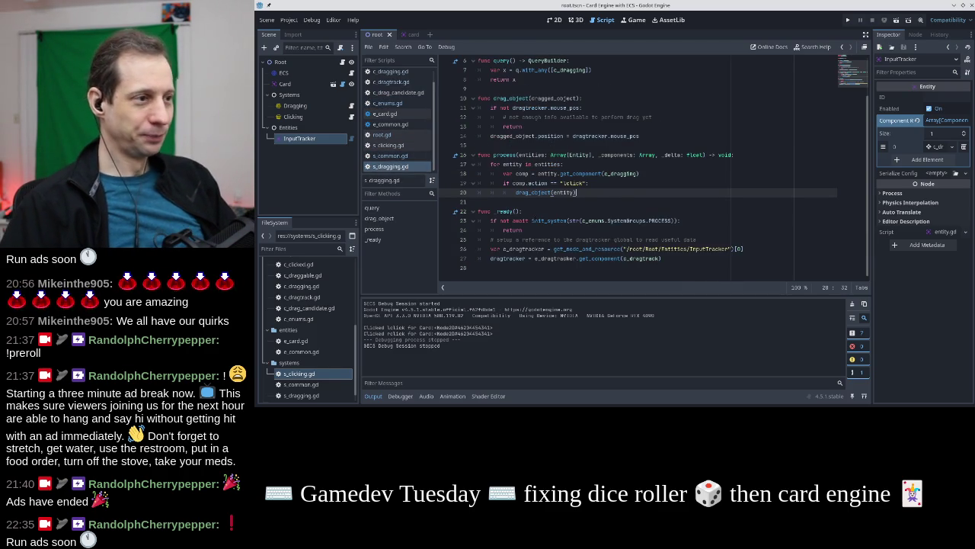
pyautogui.press('Up')
pyautogui.press('Down')
pyautogui.press('Up')
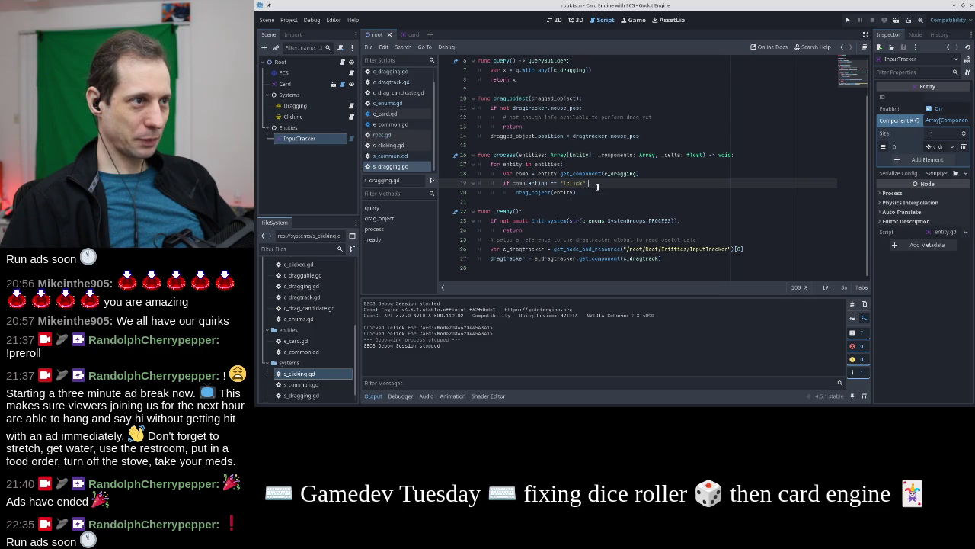
# Review the c_dragging query and the process loop from get_component to drag_object(entity)
pyautogui.click(561, 69)
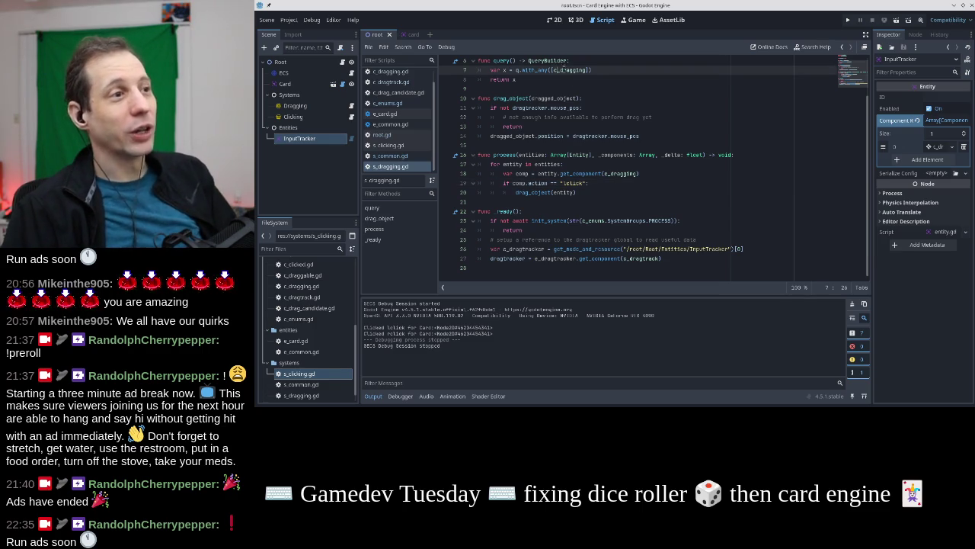
pyautogui.moveTo(584, 70); pyautogui.dragTo(560, 70)
pyautogui.click(576, 71)
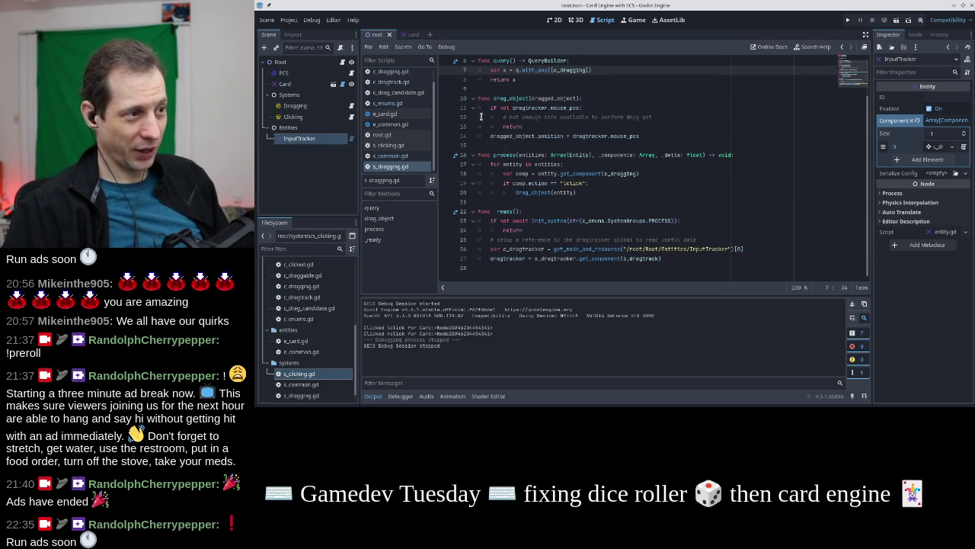
pyautogui.click(586, 195)
pyautogui.press('Up')
pyautogui.press('Up')
pyautogui.press('Up')
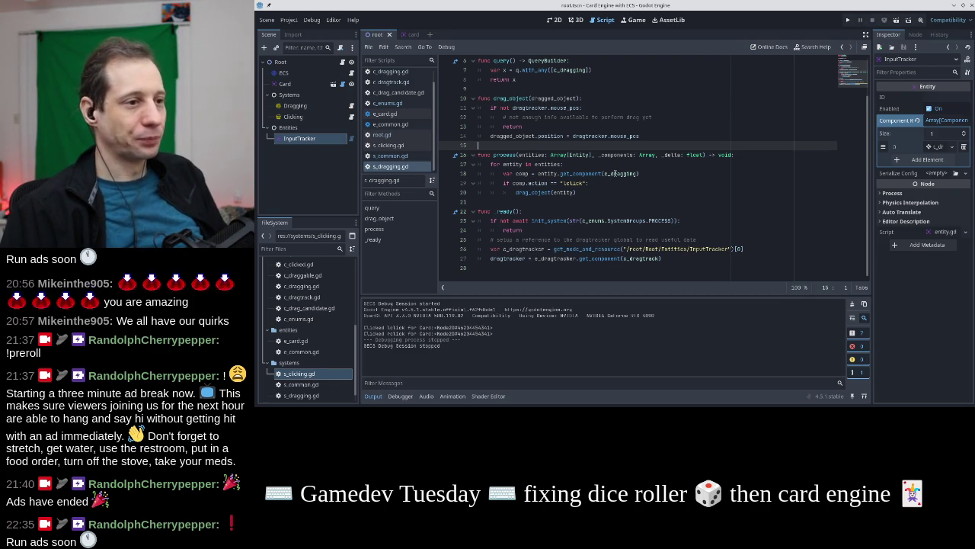
pyautogui.click(614, 174)
pyautogui.moveTo(533, 201)
pyautogui.mouseDown()
pyautogui.moveTo(590, 199)
pyautogui.moveTo(562, 183)
pyautogui.moveTo(467, 173)
pyautogui.mouseUp()
pyautogui.click(590, 195)
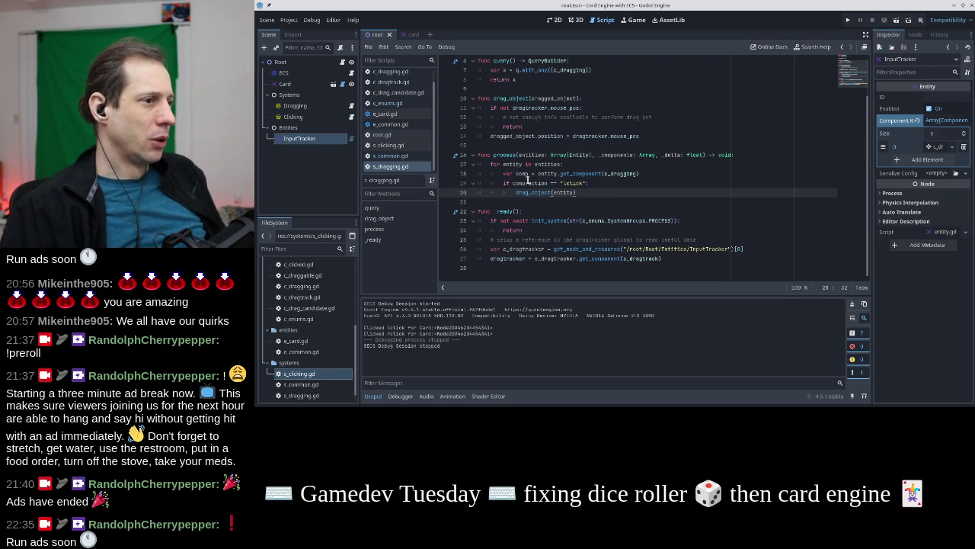
# Compare with s_clicking.gd around its return x on line 6
pyautogui.click(408, 145)
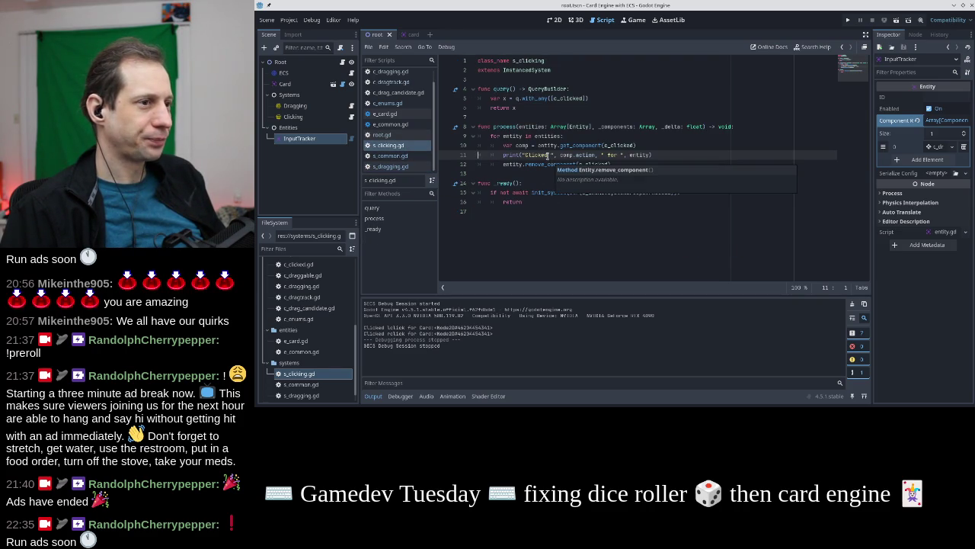
pyautogui.click(585, 111)
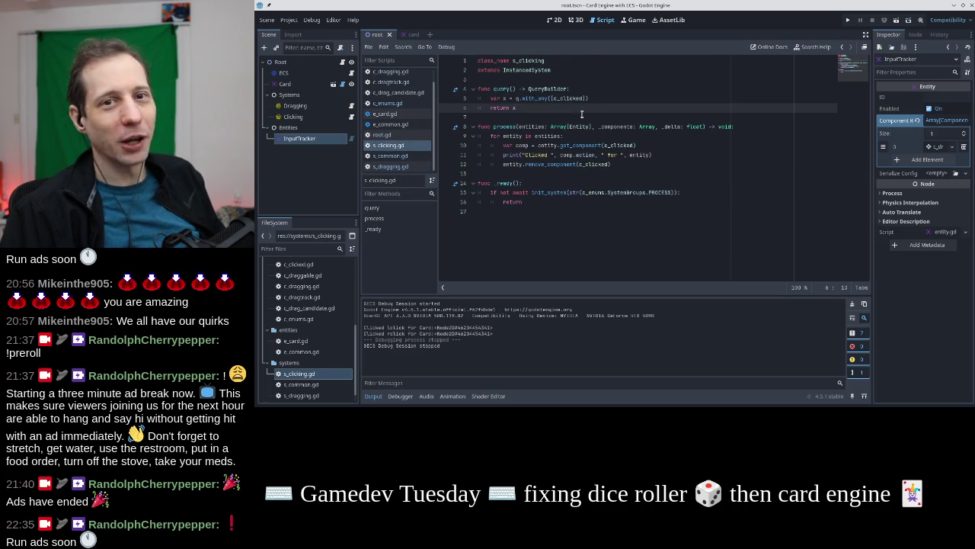
pyautogui.click(579, 116)
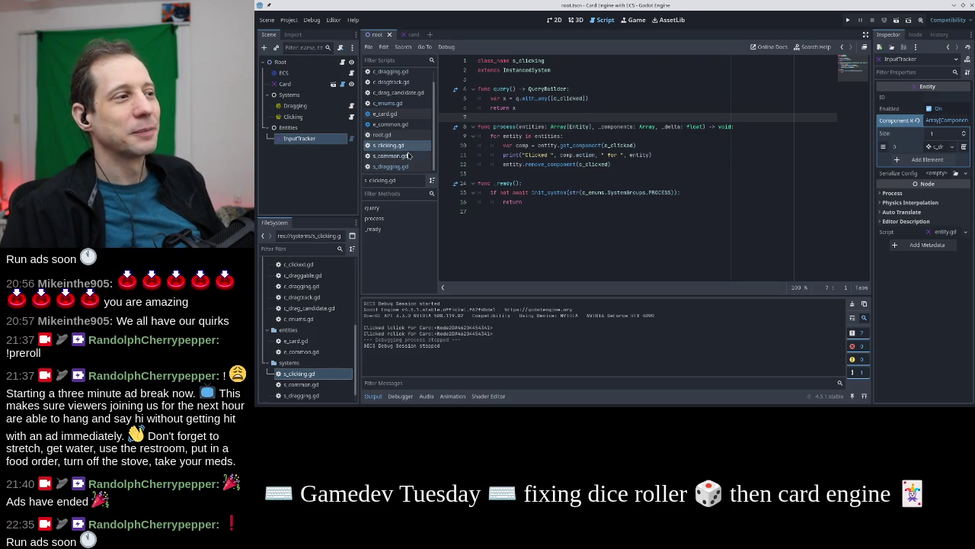
# Back in s_dragging.gd, study the comp.action == "lclick" condition, then select the Card node
pyautogui.click(411, 166)
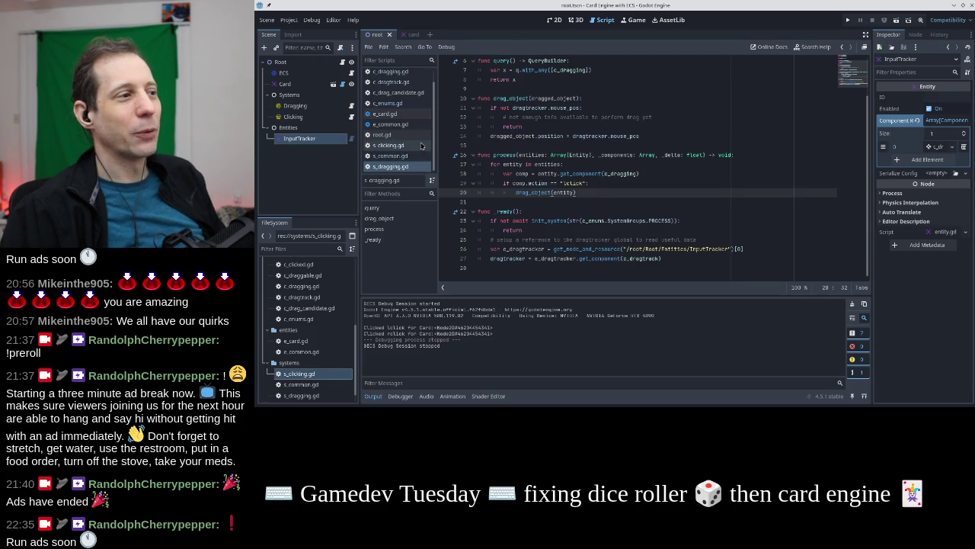
pyautogui.scroll(1, 585, 146)
pyautogui.scroll(3, 585, 141)
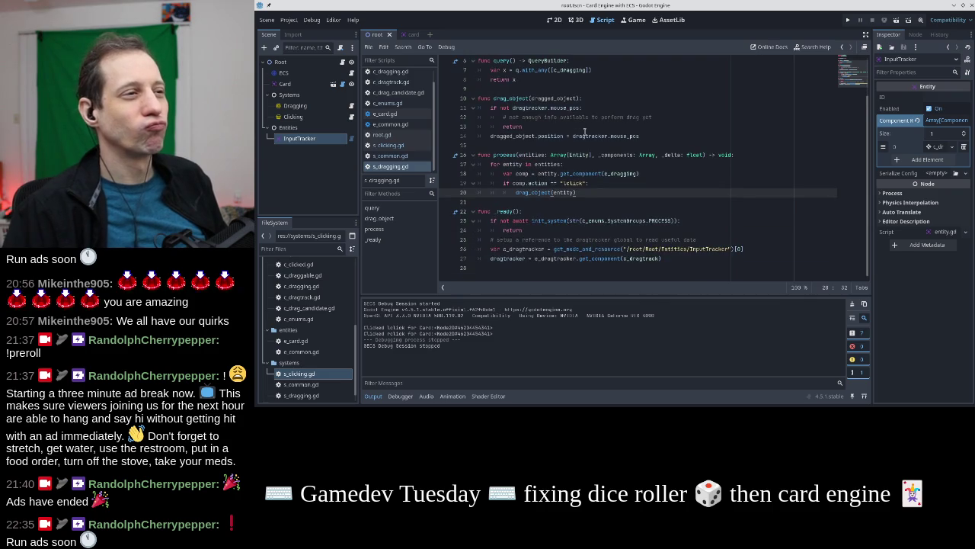
pyautogui.scroll(-1, 584, 133)
pyautogui.moveTo(589, 211); pyautogui.dragTo(504, 211)
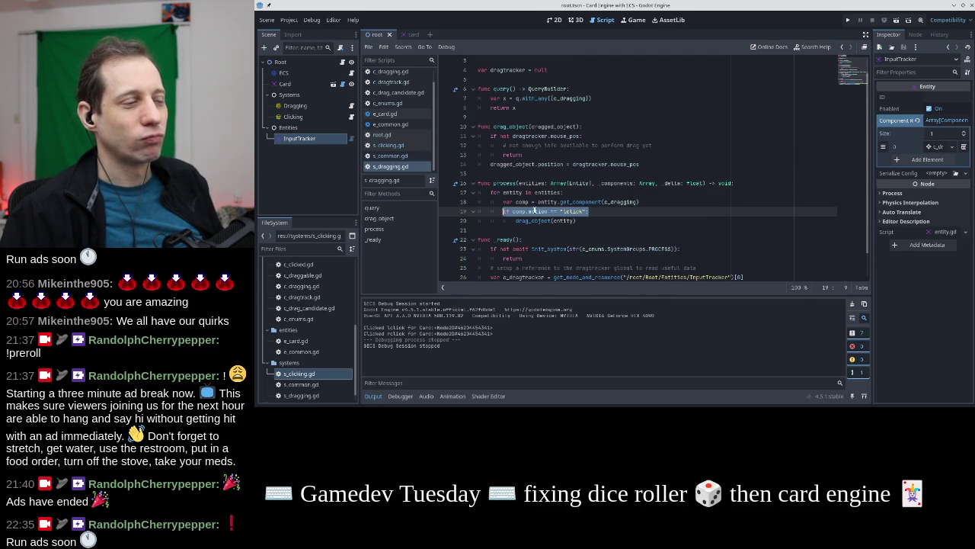
pyautogui.doubleClick(537, 211)
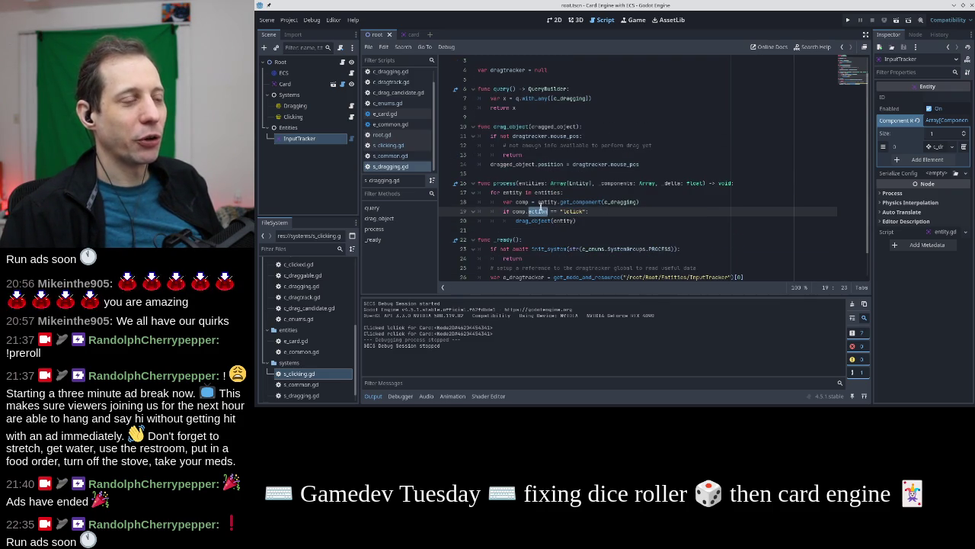
pyautogui.moveTo(549, 211); pyautogui.dragTo(528, 211)
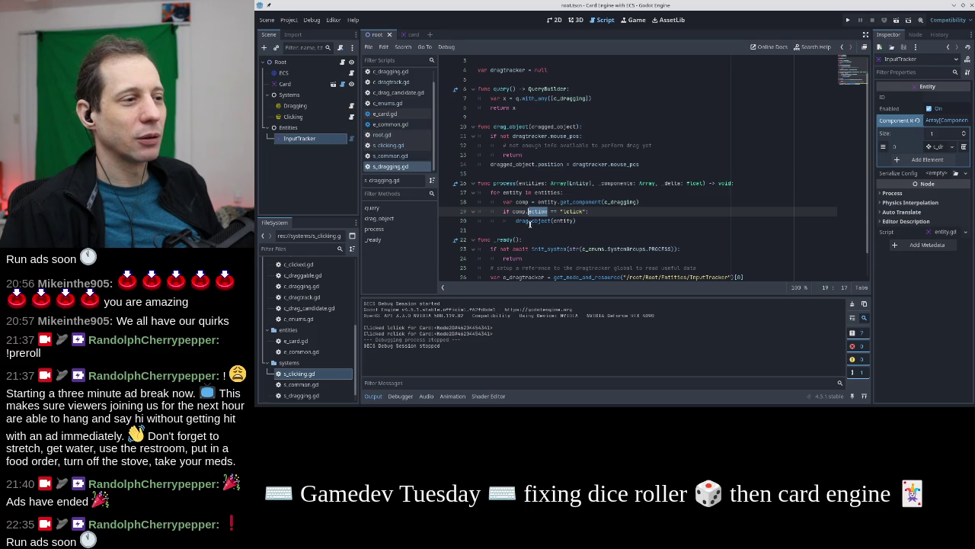
pyautogui.click(616, 201)
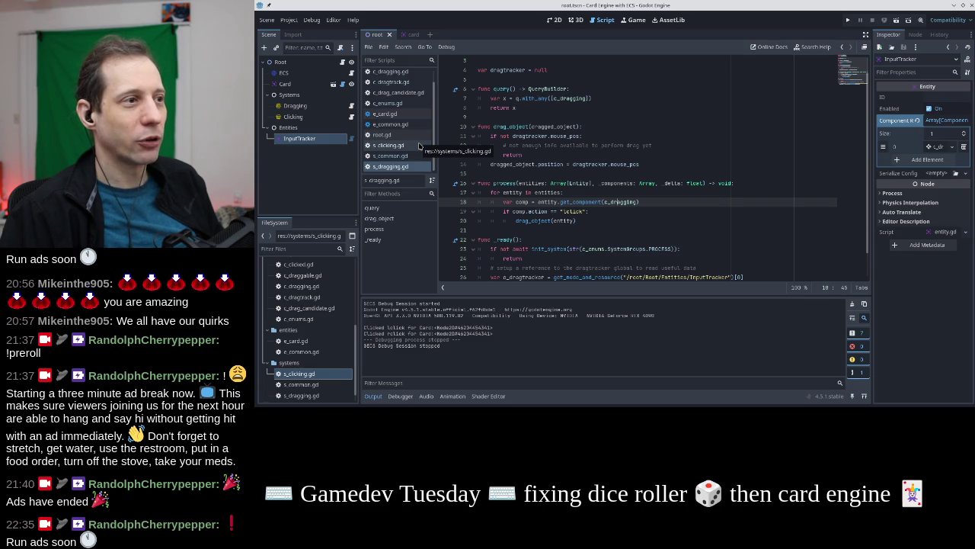
pyautogui.click(530, 120)
pyautogui.scroll(1, 529, 120)
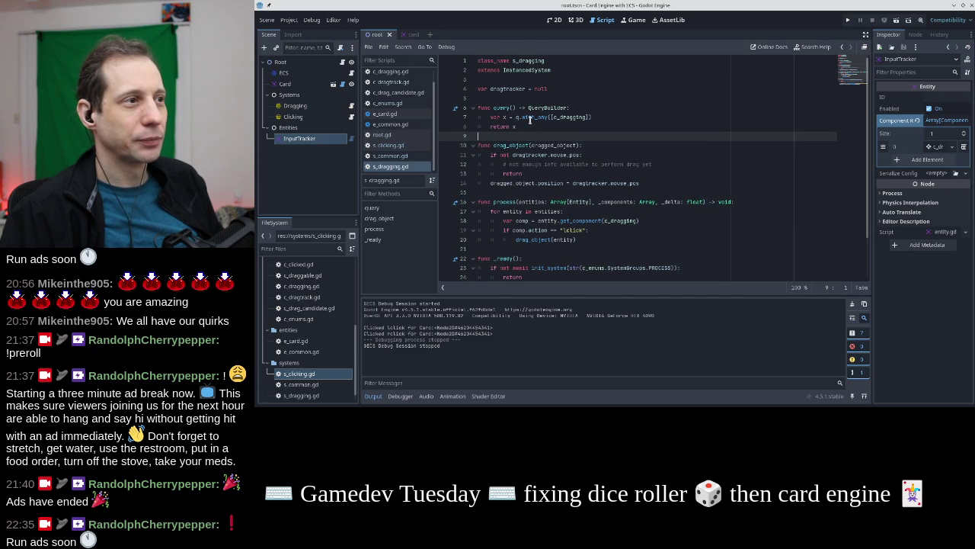
pyautogui.scroll(-3, 529, 120)
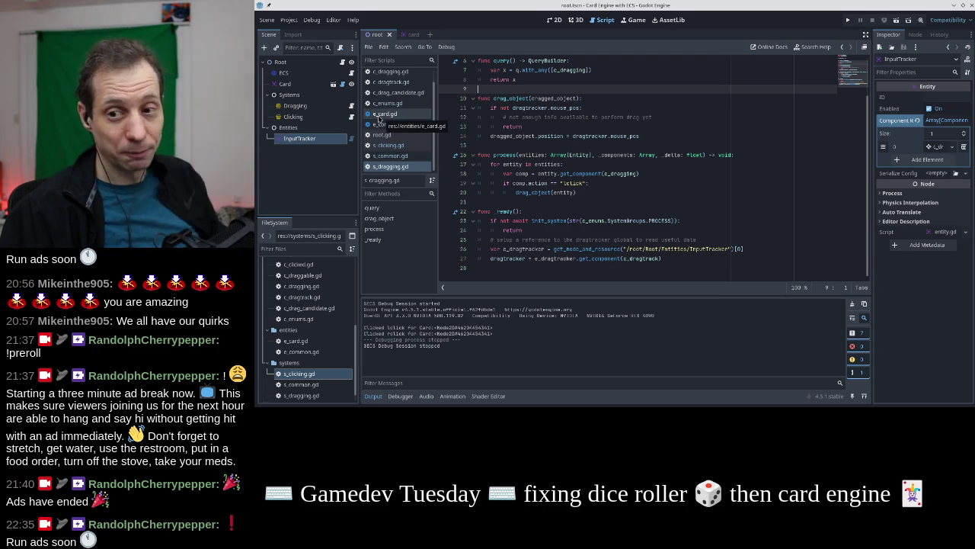
pyautogui.click(288, 85)
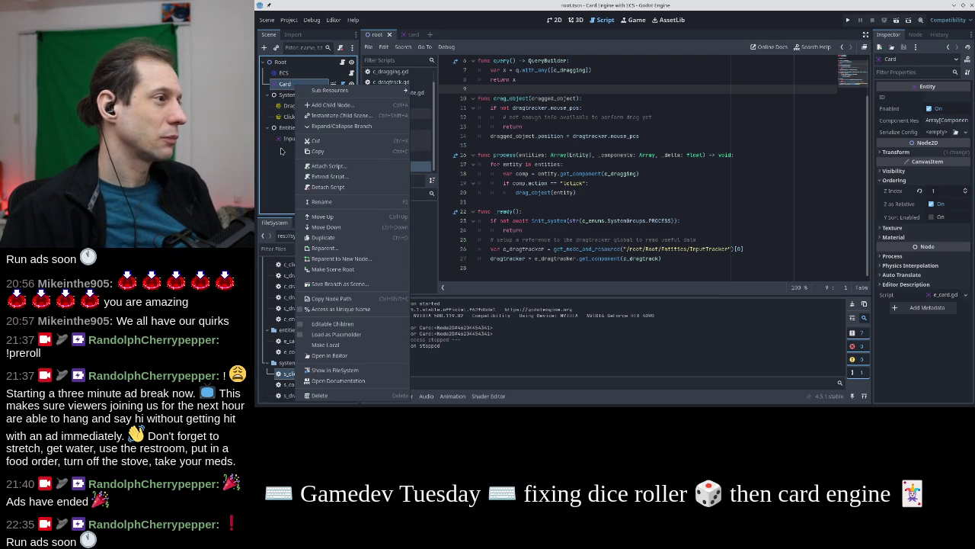
# In root.gd, start a line after line 24 with var card_scene = load(
pyautogui.click(304, 64)
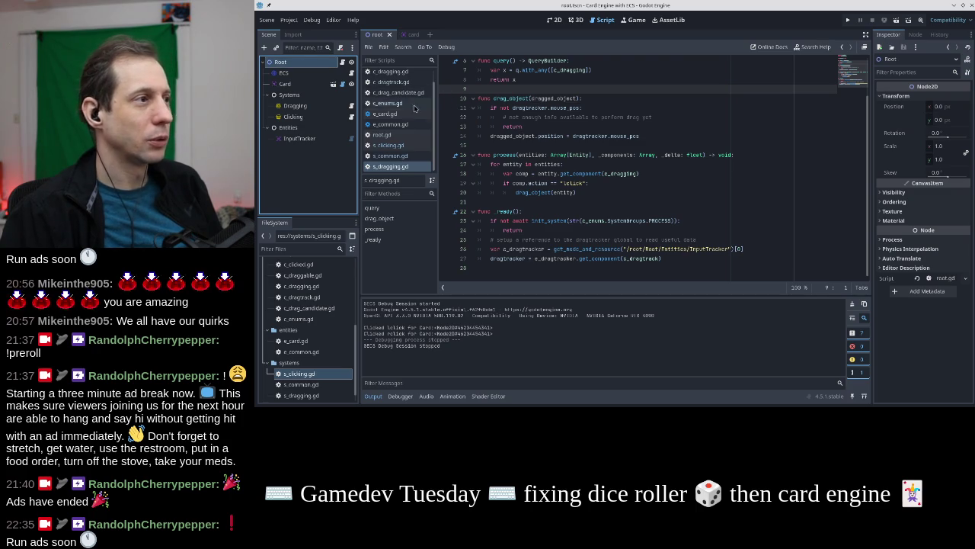
pyautogui.click(382, 135)
pyautogui.scroll(-3, 571, 132)
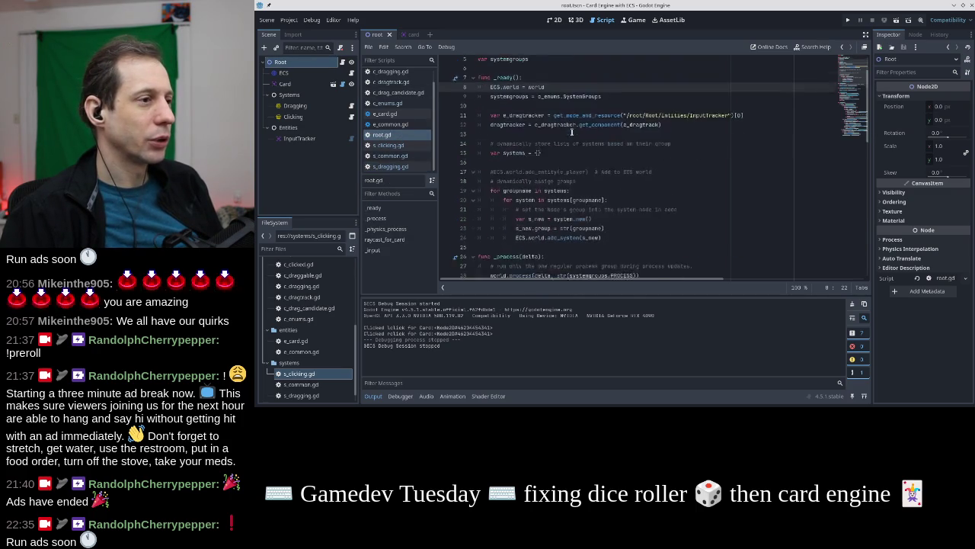
pyautogui.scroll(1, 572, 173)
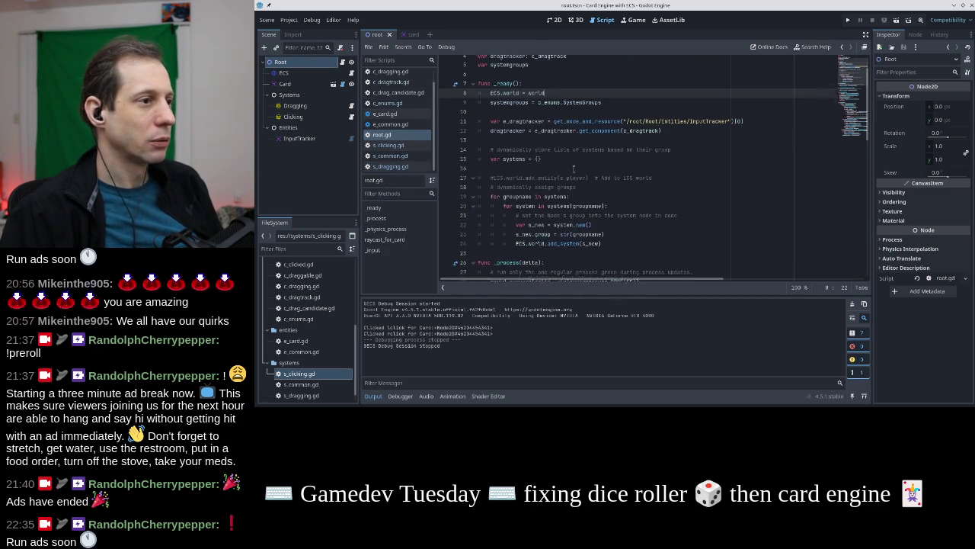
pyautogui.click(613, 220)
pyautogui.press('Return')
pyautogui.press('Return')
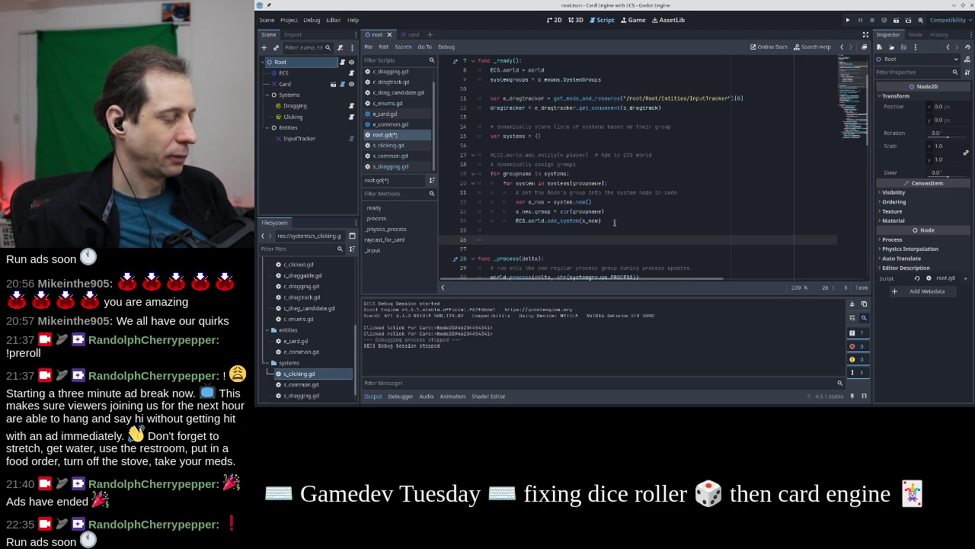
pyautogui.write('var card_scen')
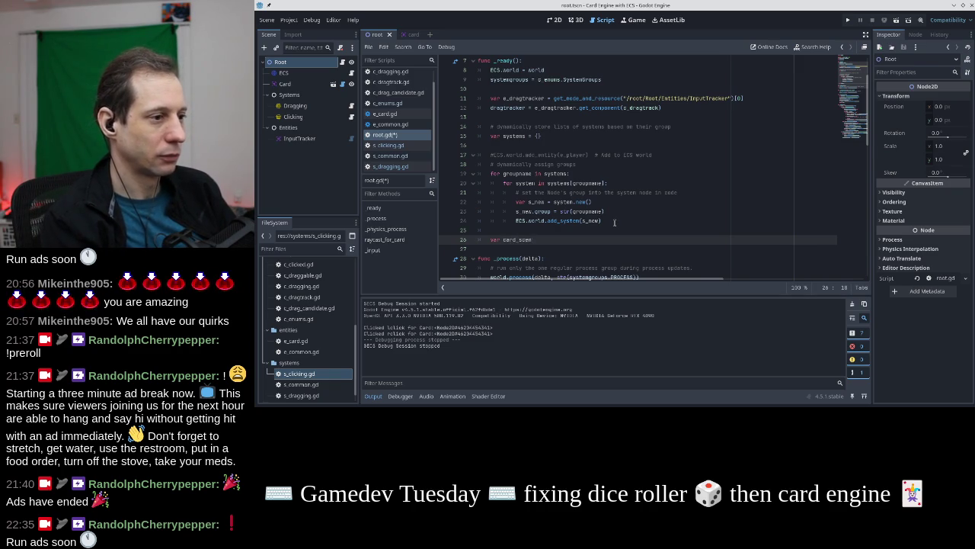
pyautogui.write('e = load(')
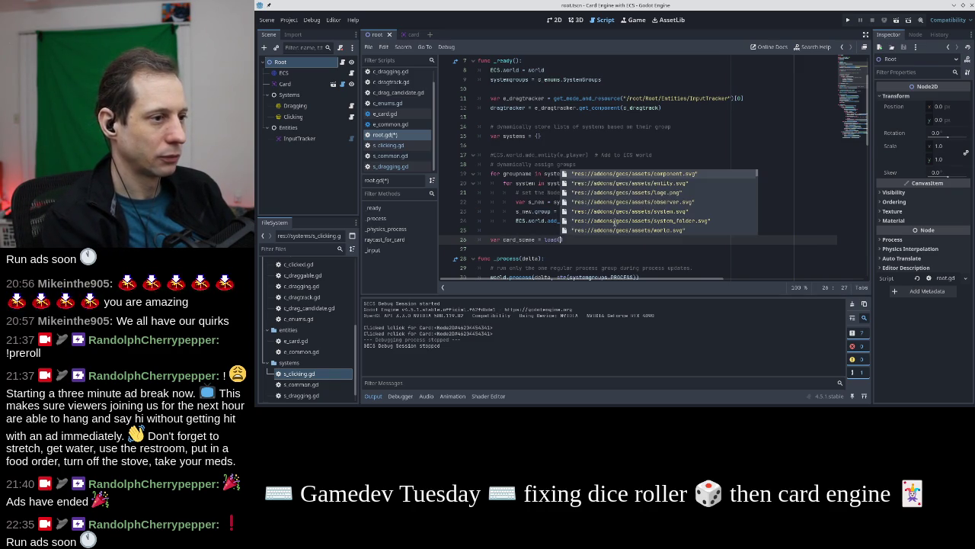
# Drop the card.tscn path into load(), append .instantiate(), and add add_child(card_scene) below
pyautogui.scroll(-2, 632, 186)
pyautogui.scroll(-3, 632, 186)
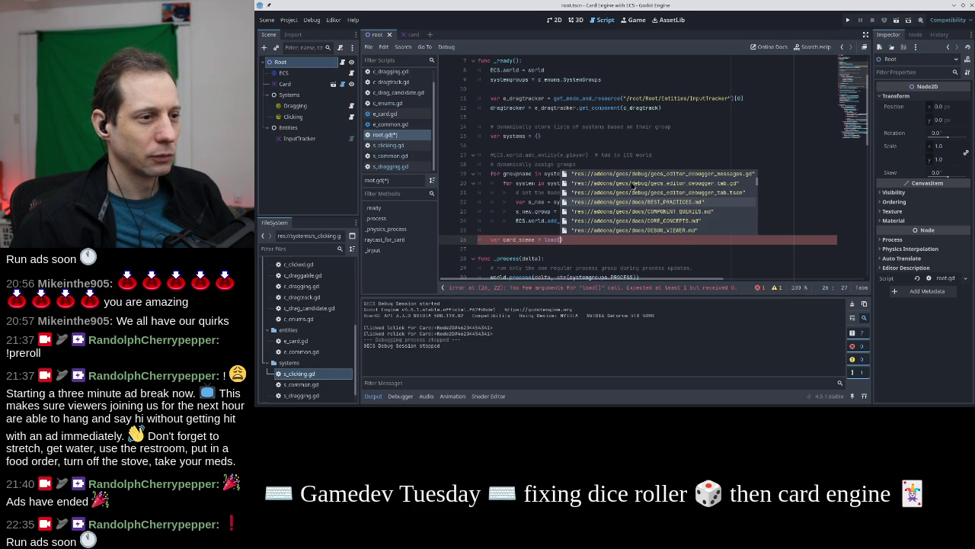
pyautogui.write('"res://')
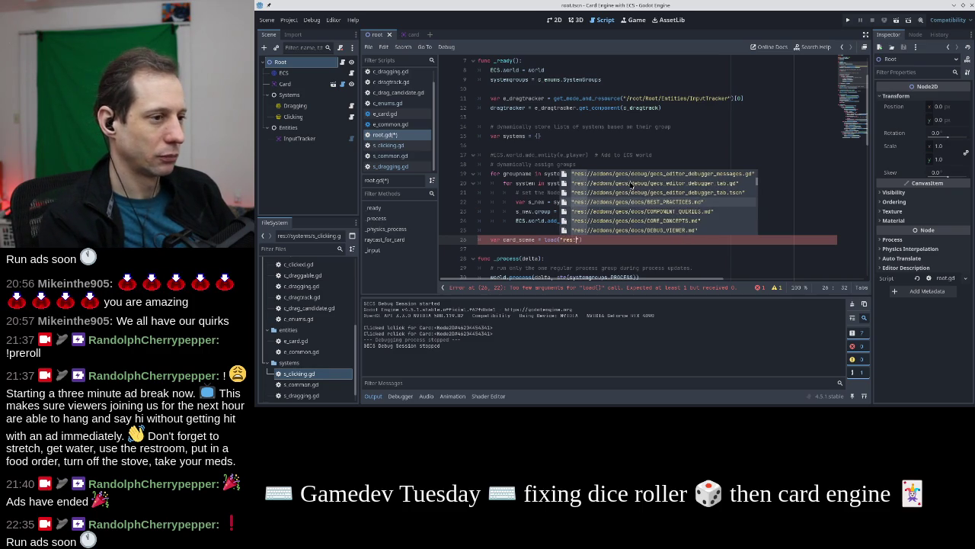
pyautogui.press('Escape')
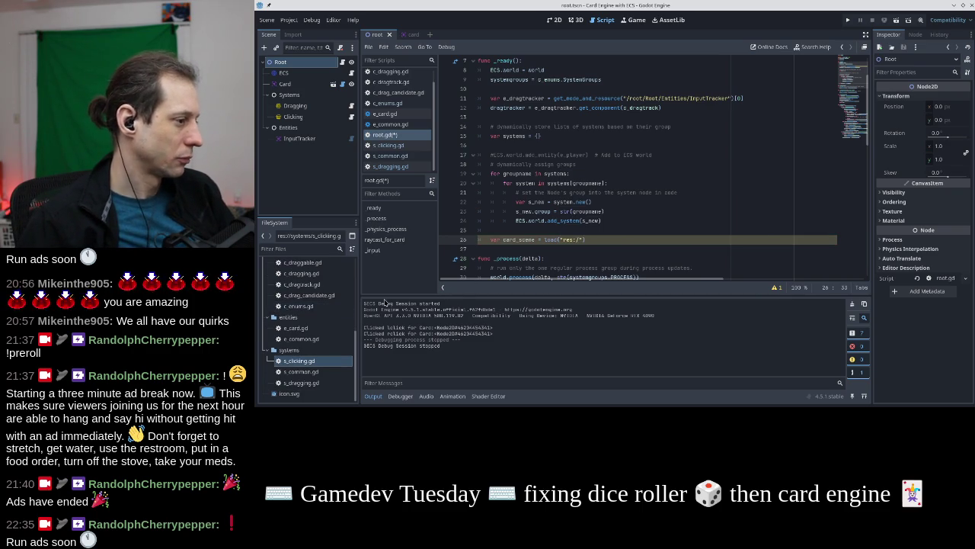
pyautogui.press('BackSpace')
pyautogui.press('BackSpace')
pyautogui.press('BackSpace')
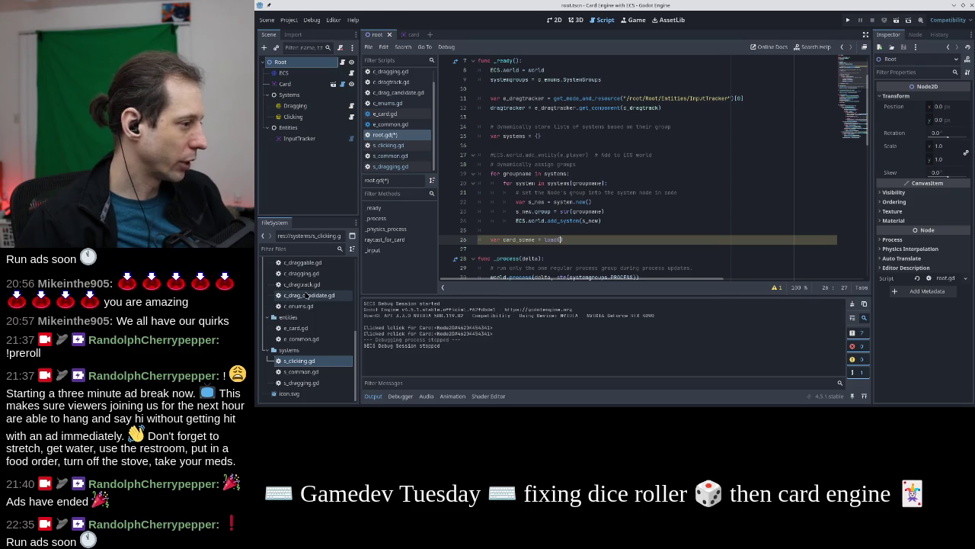
pyautogui.scroll(3, 310, 320)
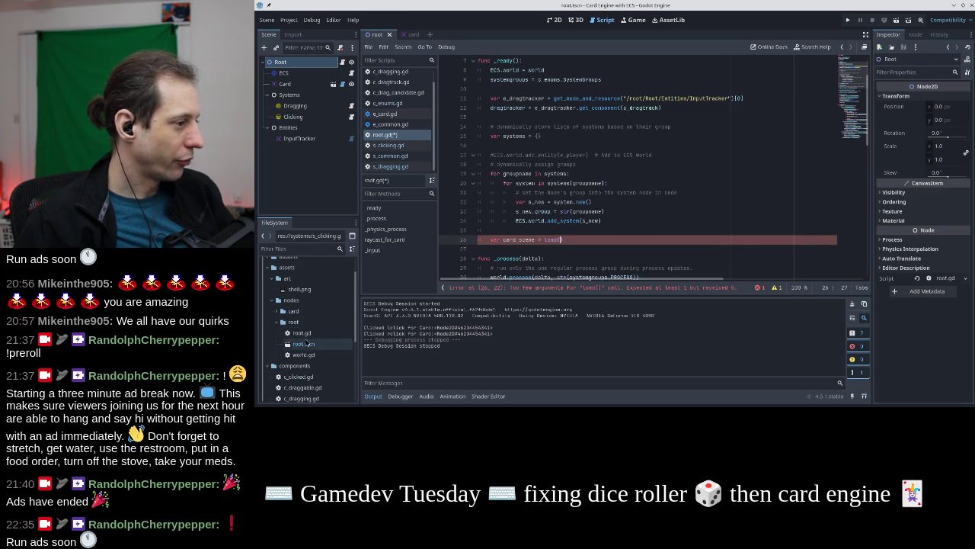
pyautogui.doubleClick(295, 312)
pyautogui.moveTo(304, 322); pyautogui.dragTo(560, 241)
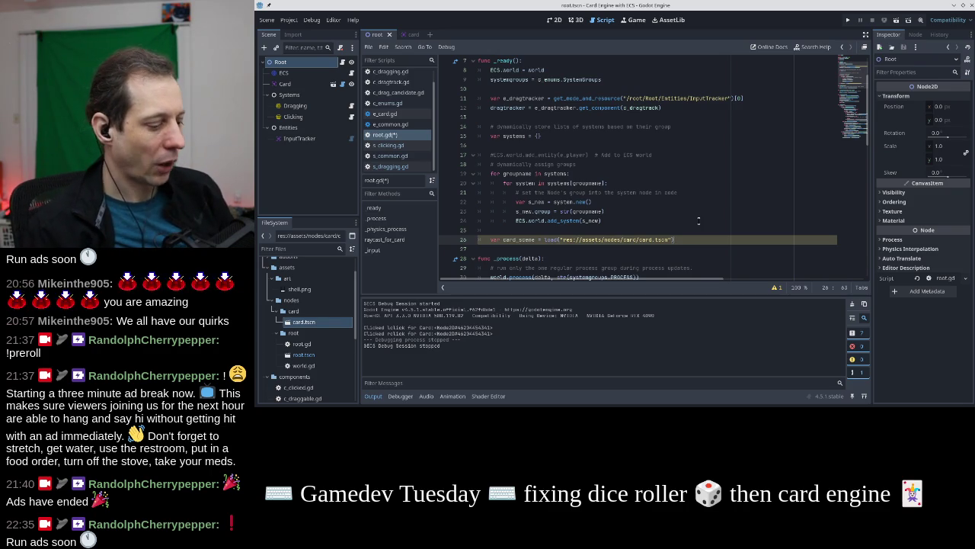
pyautogui.write('.instat')
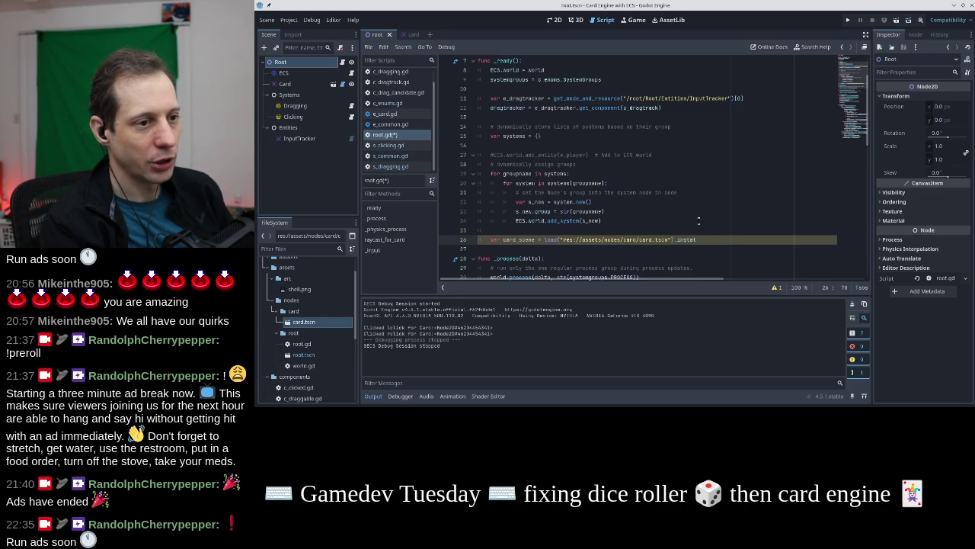
pyautogui.press('BackSpace')
pyautogui.write('ntiate()')
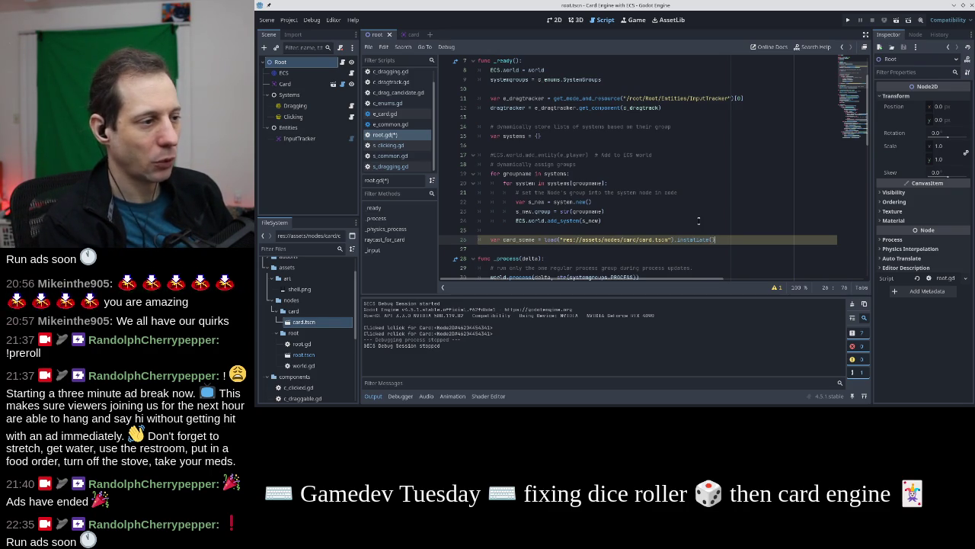
pyautogui.press('Return')
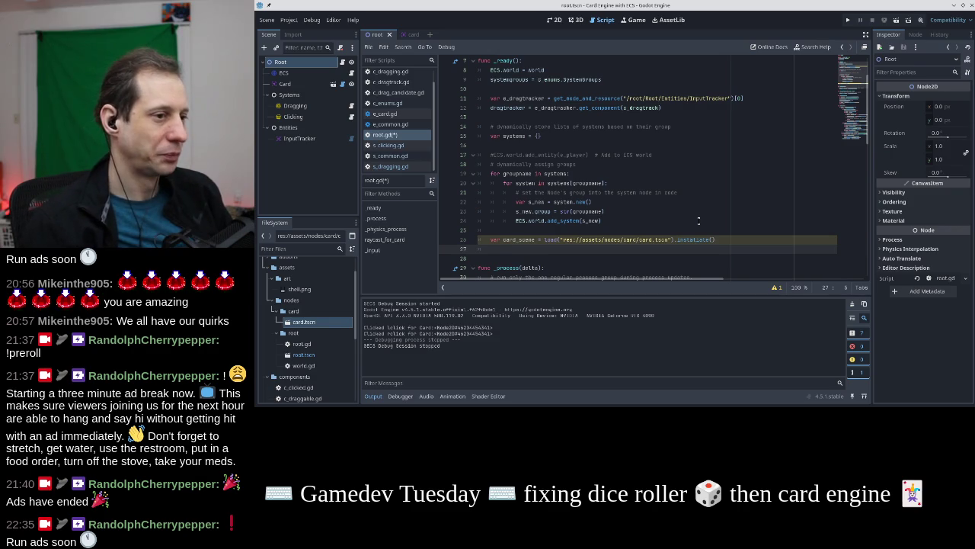
pyautogui.write('add_child(card_scene')
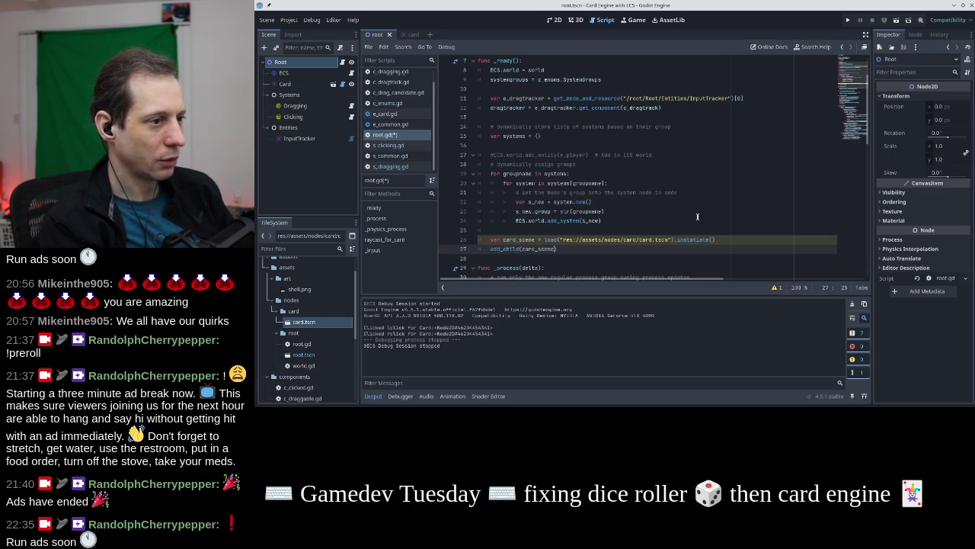
# Save root.gd and check the Card node's Transform Position in the Inspector
pyautogui.hotkey('ctrl', 's')
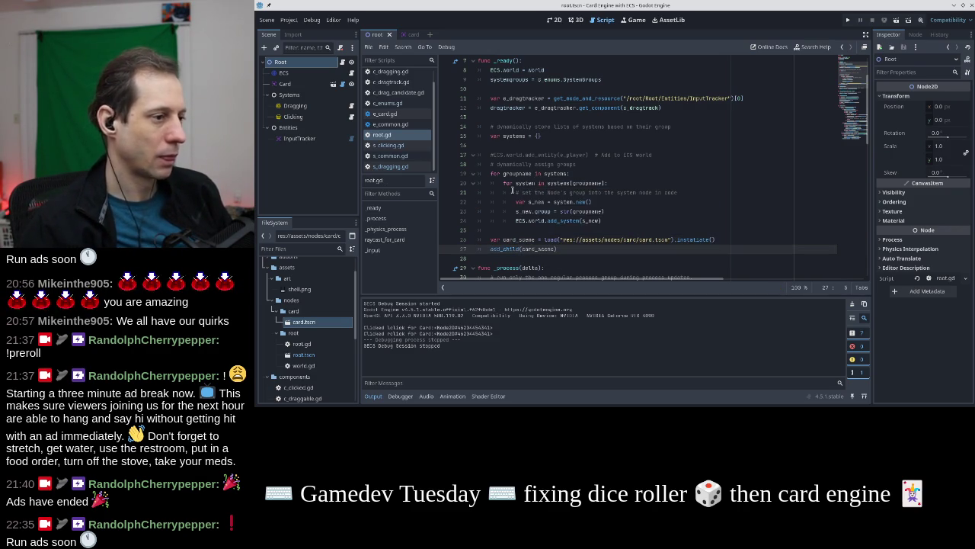
pyautogui.click(299, 85)
pyautogui.rightClick(298, 85)
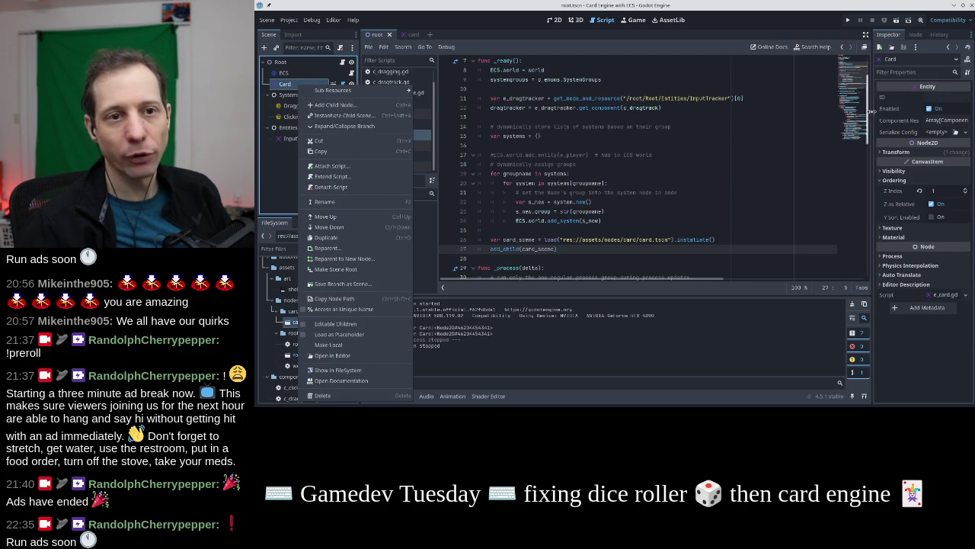
pyautogui.click(902, 154)
pyautogui.click(899, 153)
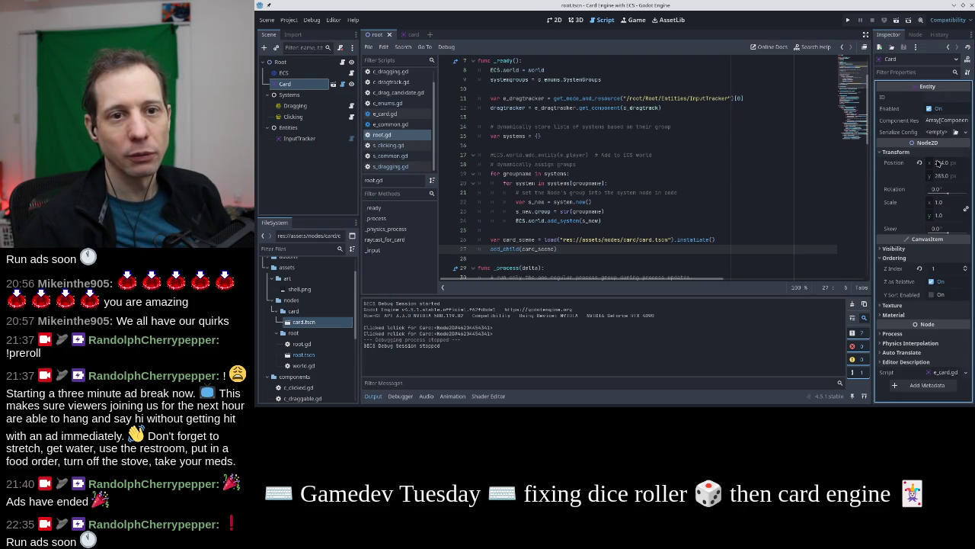
# Below add_child, set card_scene.global_position = Vector2(224, 283)
pyautogui.click(715, 239)
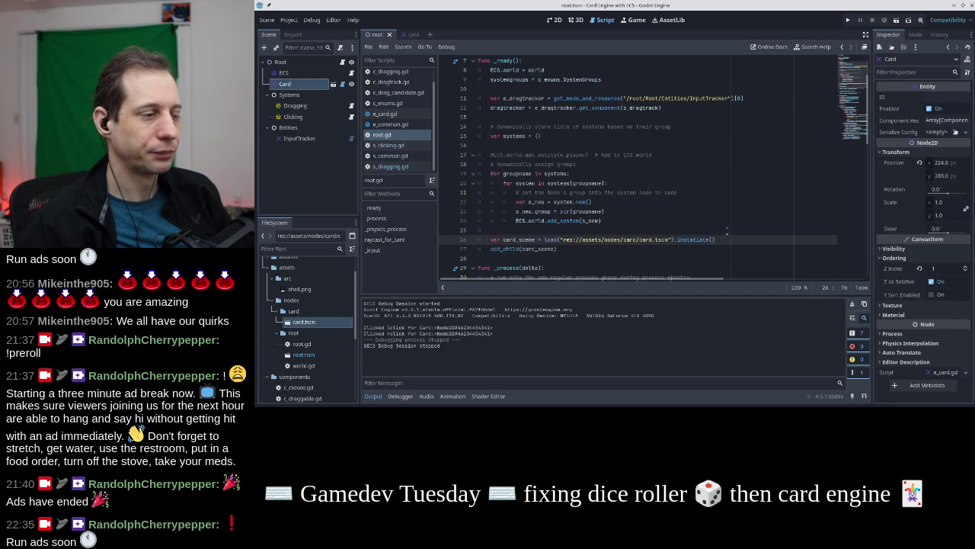
pyautogui.press('Return')
pyautogui.write('card')
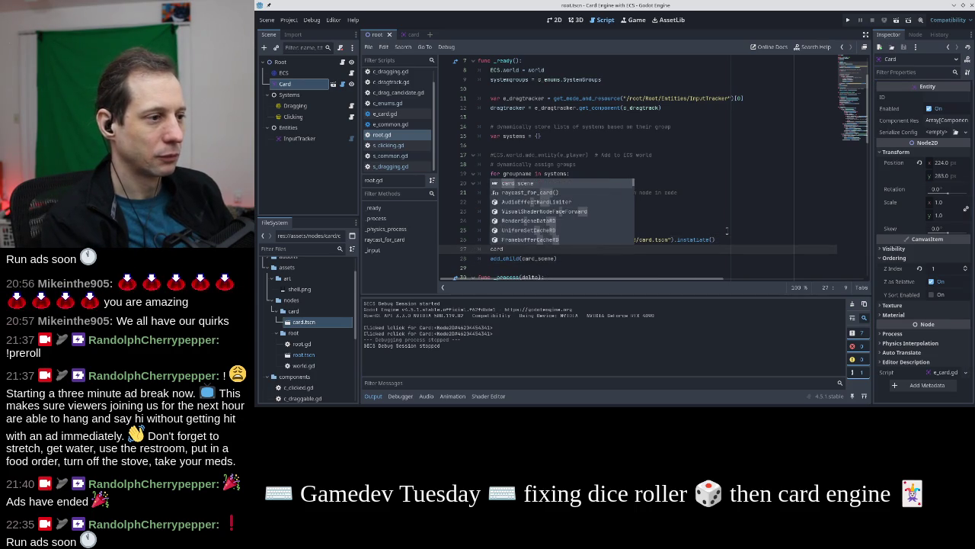
pyautogui.press('BackSpace')
pyautogui.press('BackSpace')
pyautogui.press('BackSpace')
pyautogui.press('Down')
pyautogui.press('Return')
pyautogui.write('card.scene.trans')
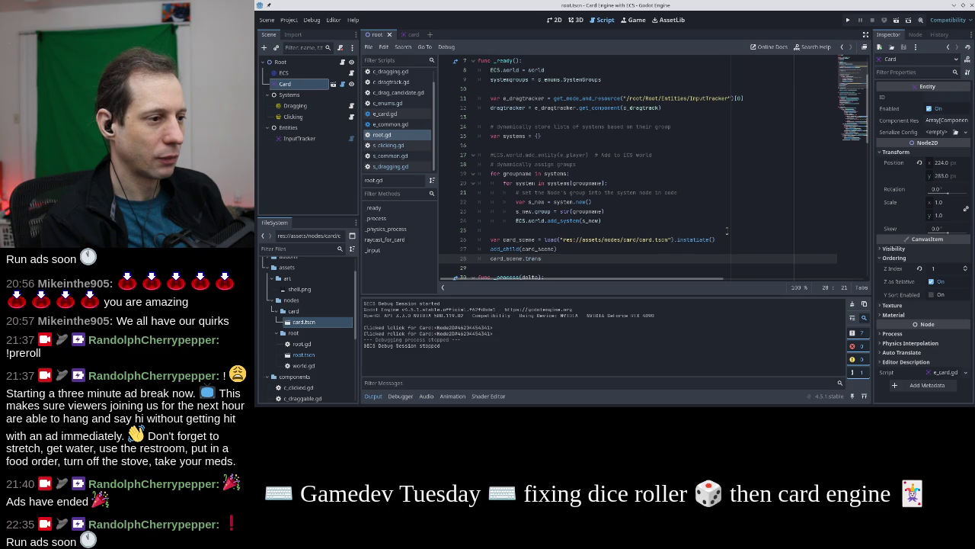
pyautogui.press('BackSpace')
pyautogui.press('BackSpace')
pyautogui.press('BackSpace')
pyautogui.press('BackSpace')
pyautogui.press('BackSpace')
pyautogui.write('global_position += vec')
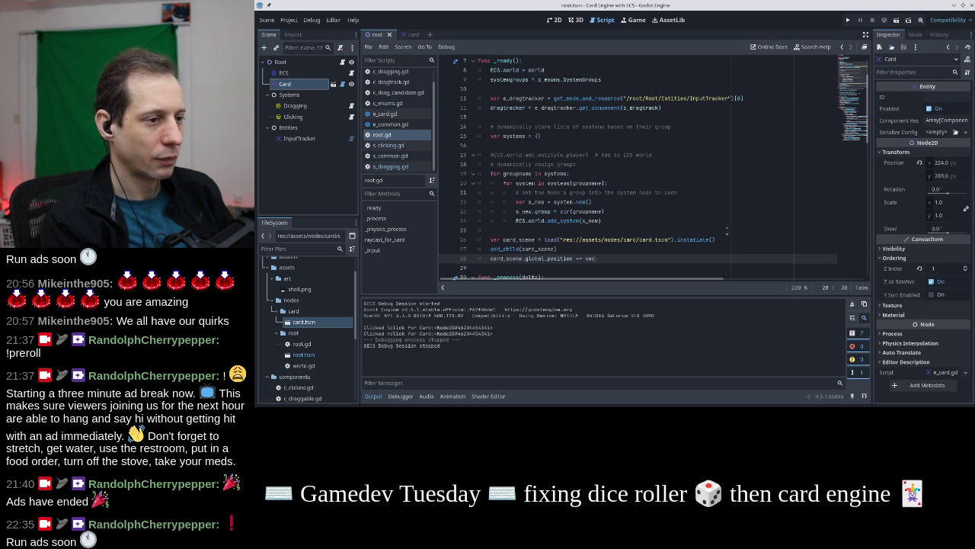
pyautogui.press('Down')
pyautogui.press('Down')
pyautogui.press('Down')
pyautogui.press('Return')
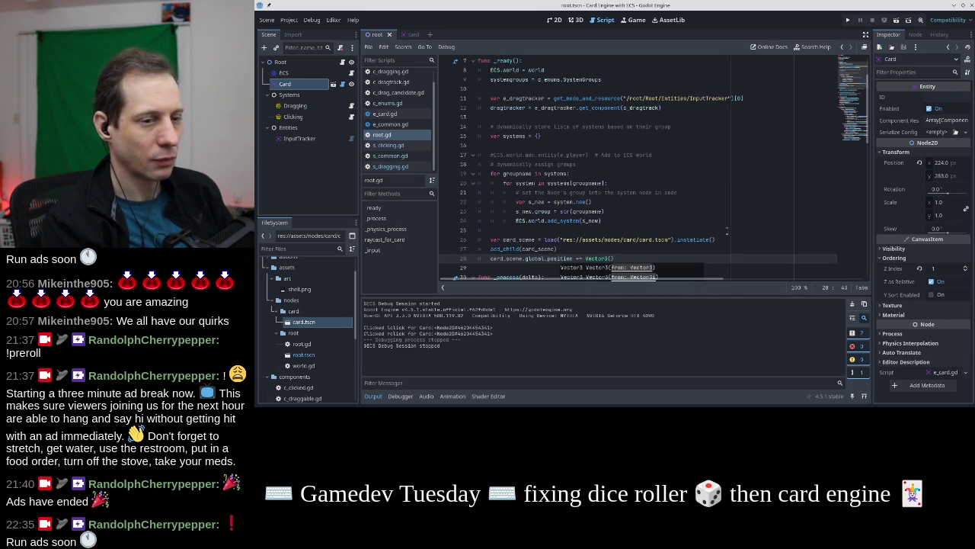
pyautogui.write('2(')
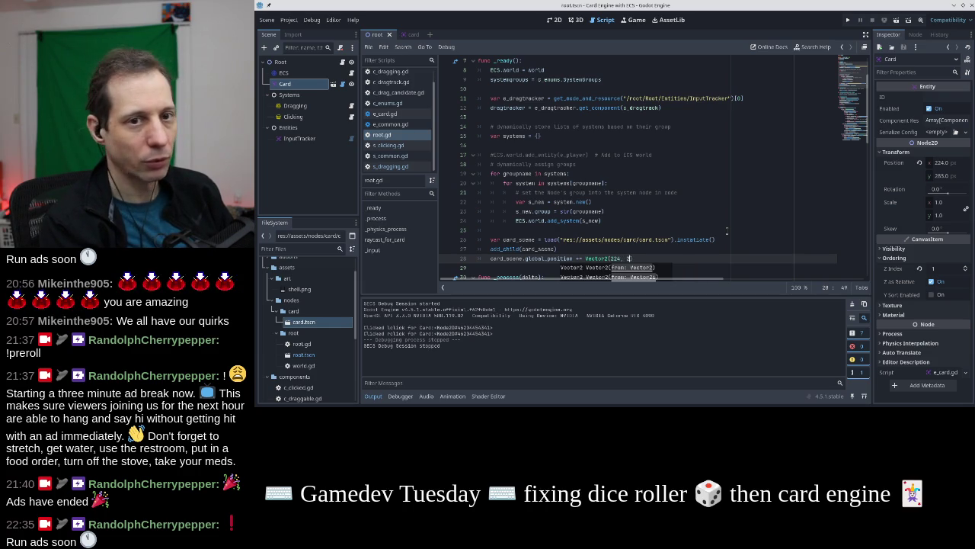
pyautogui.write('83)')
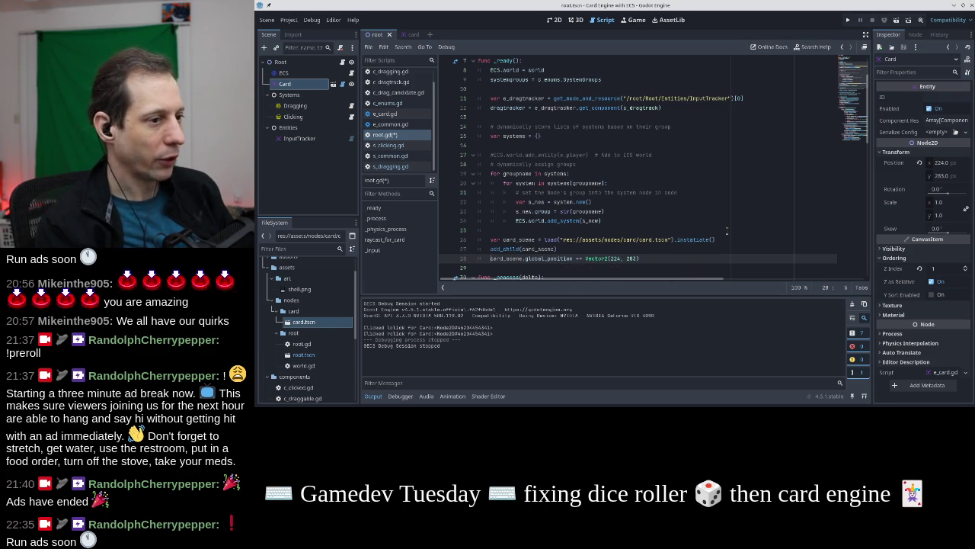
pyautogui.click(629, 247)
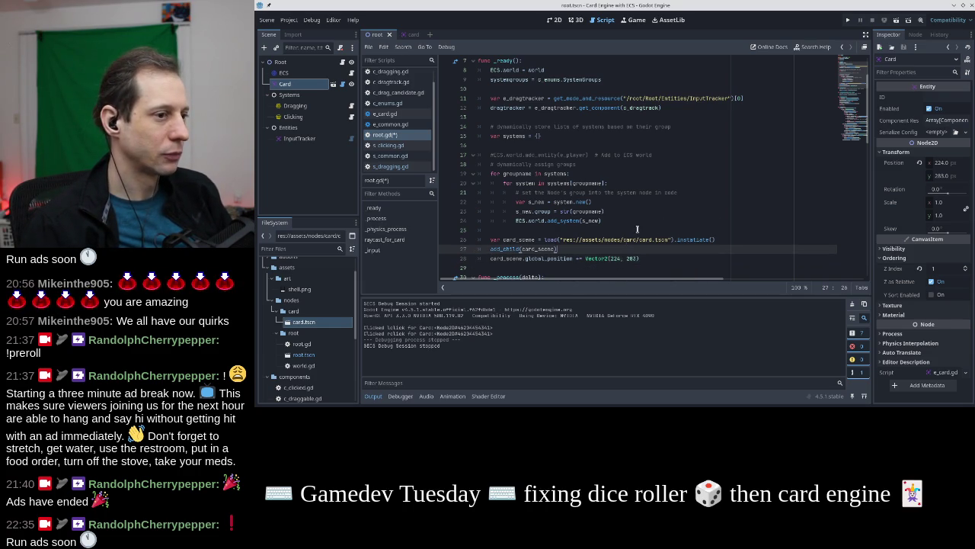
pyautogui.rightClick(306, 85)
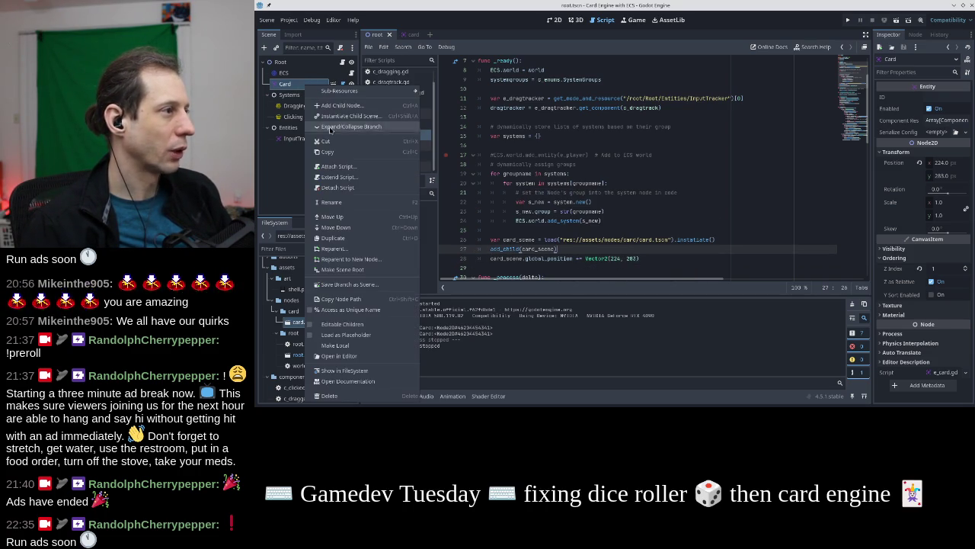
# Delete the Card node from the scene and run the project
pyautogui.click(335, 394)
pyautogui.click(612, 219)
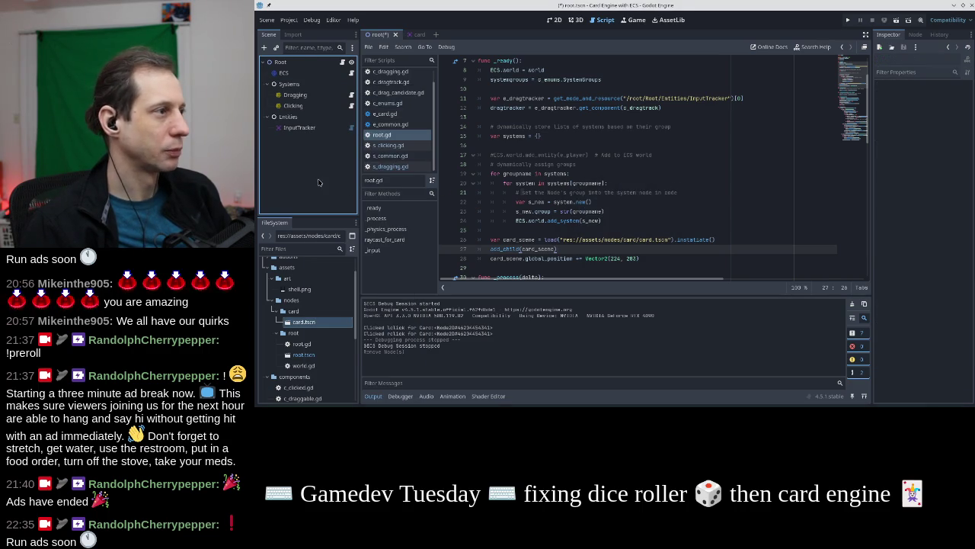
pyautogui.click(848, 20)
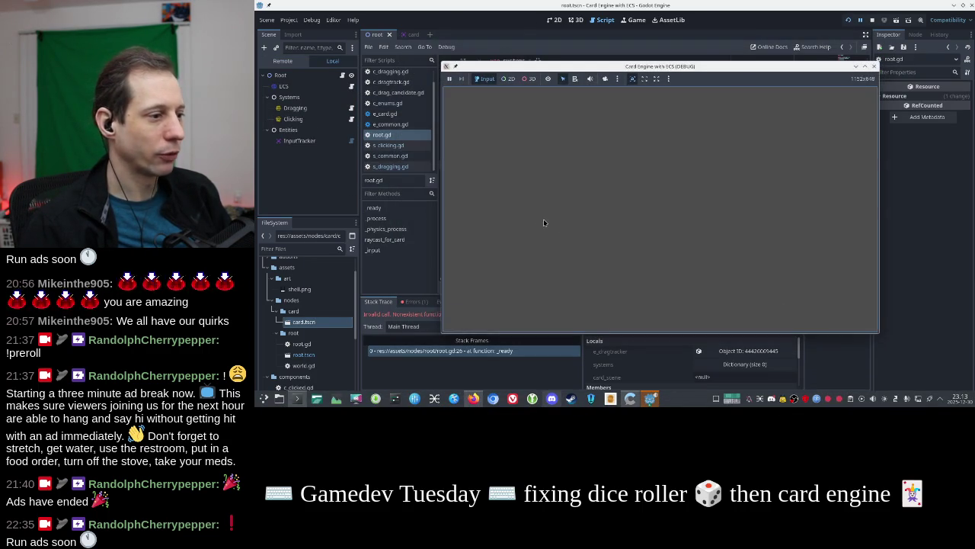
# Correct 'instatiate' to 'instantiate' on line 26, rerun the game, and close it
pyautogui.click(427, 317)
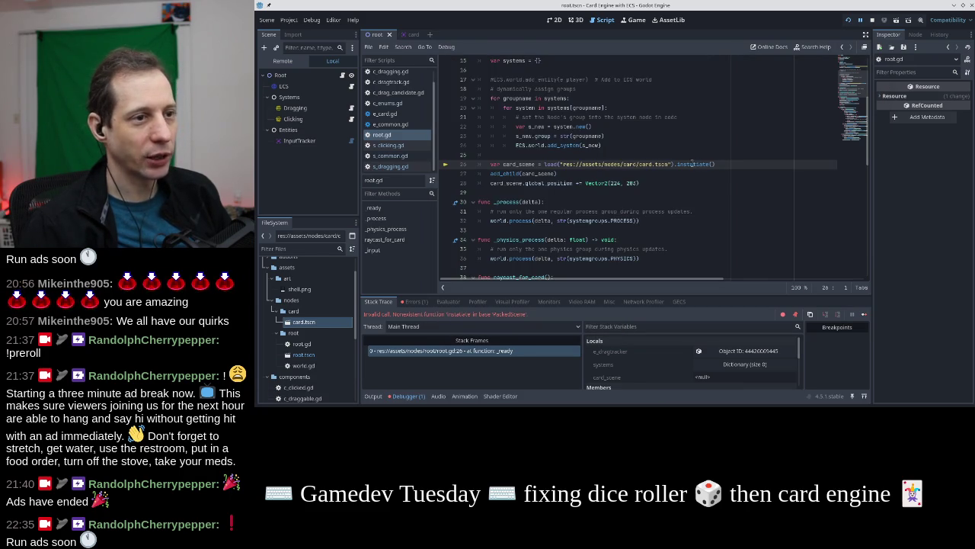
pyautogui.write('n')
pyautogui.press('Return')
pyautogui.press('F5')
pyautogui.moveTo(724, 74); pyautogui.dragTo(776, 44)
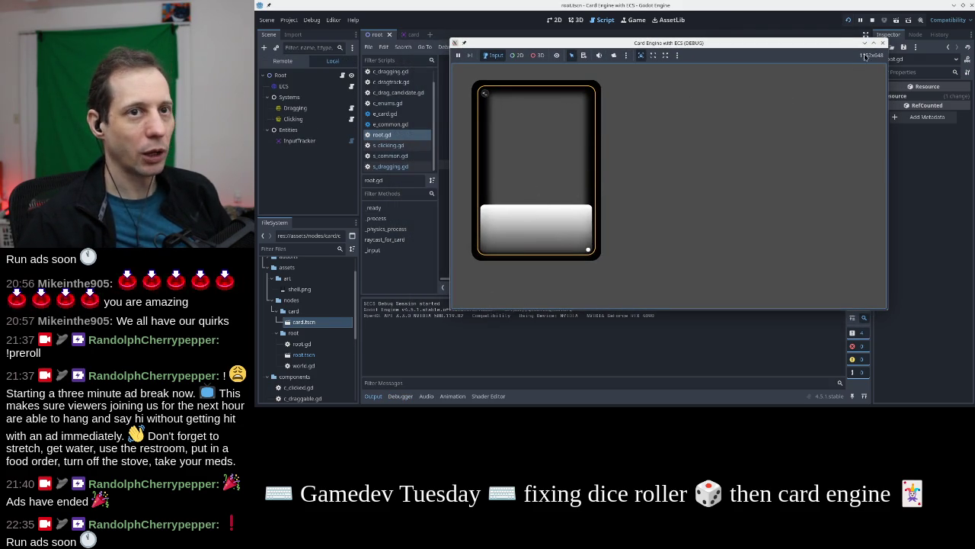
pyautogui.click(882, 42)
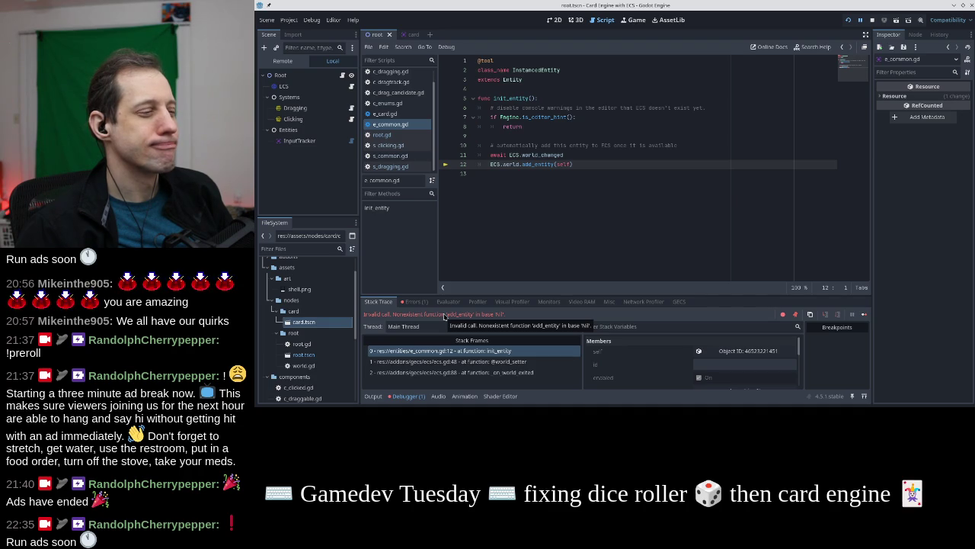
# Check the Errors tab, stop and relaunch the game, then close its window
pyautogui.click(415, 301)
pyautogui.click(378, 301)
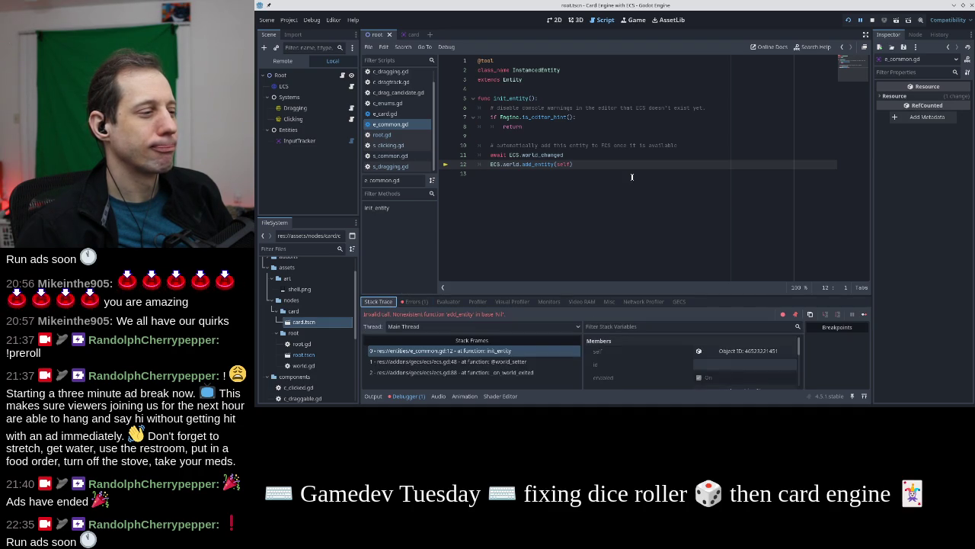
pyautogui.click(872, 20)
pyautogui.click(848, 20)
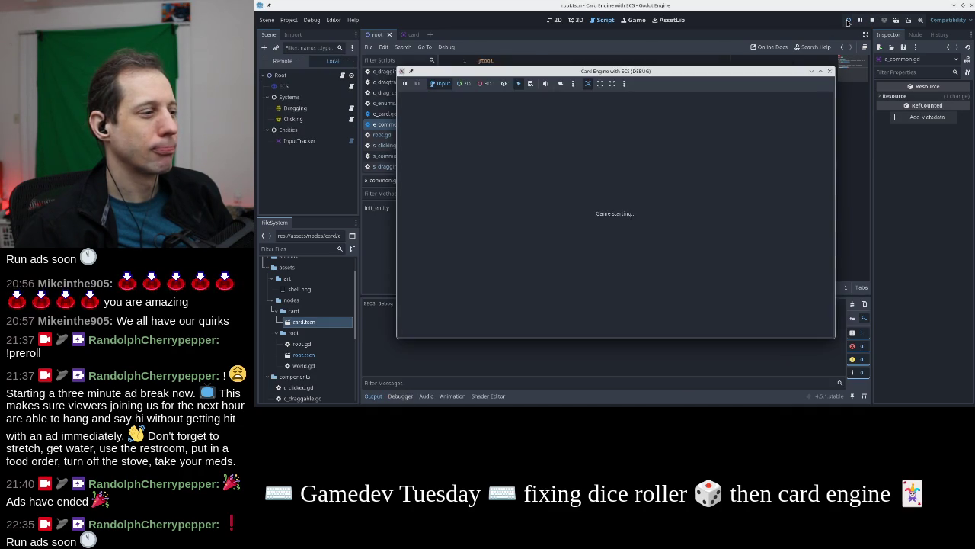
pyautogui.moveTo(699, 72)
pyautogui.mouseDown()
pyautogui.moveTo(823, 44)
pyautogui.moveTo(734, 62)
pyautogui.moveTo(738, 75)
pyautogui.mouseUp()
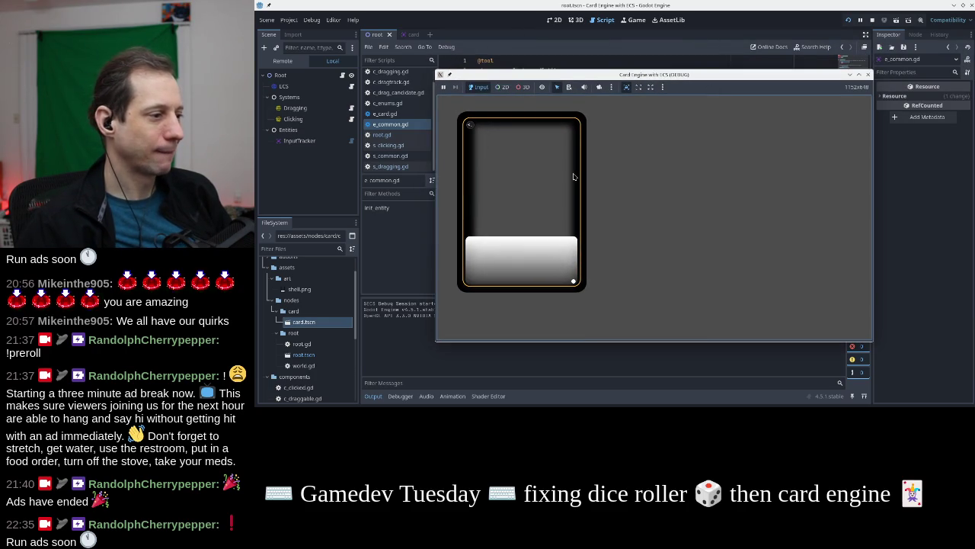
pyautogui.click(867, 74)
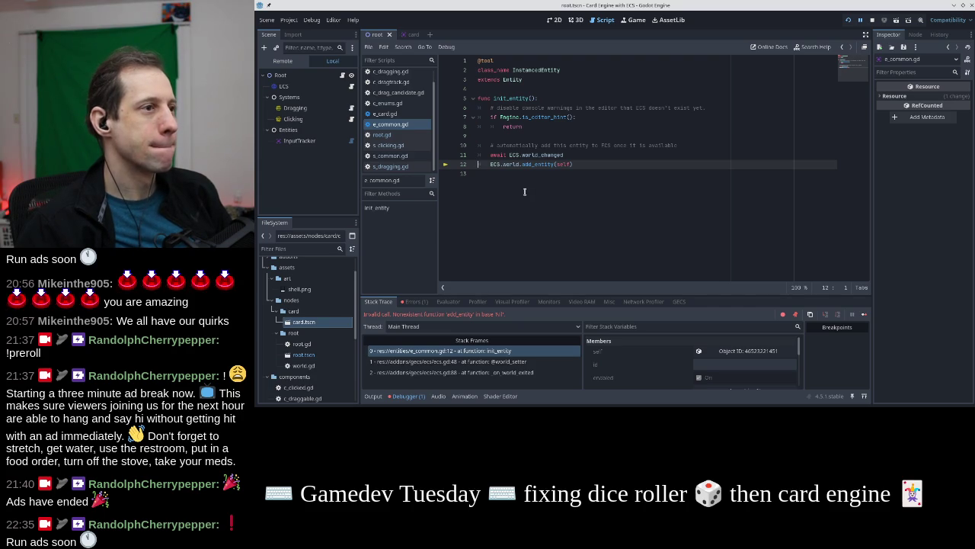
# Inspect the await and add_entity lines 11–12 of e_common.gd, then open e_card.gd
pyautogui.click(524, 192)
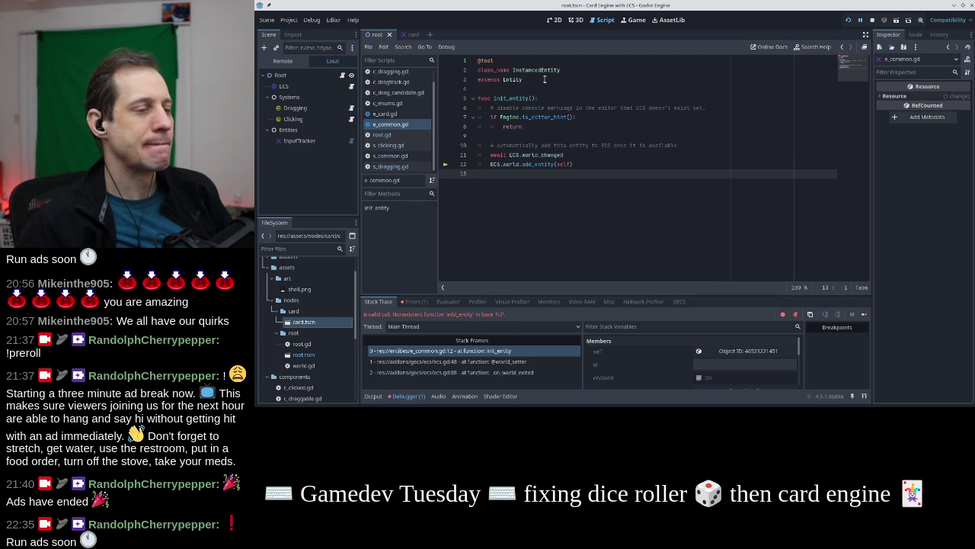
pyautogui.moveTo(581, 163); pyautogui.dragTo(488, 163)
pyautogui.moveTo(563, 155); pyautogui.dragTo(491, 154)
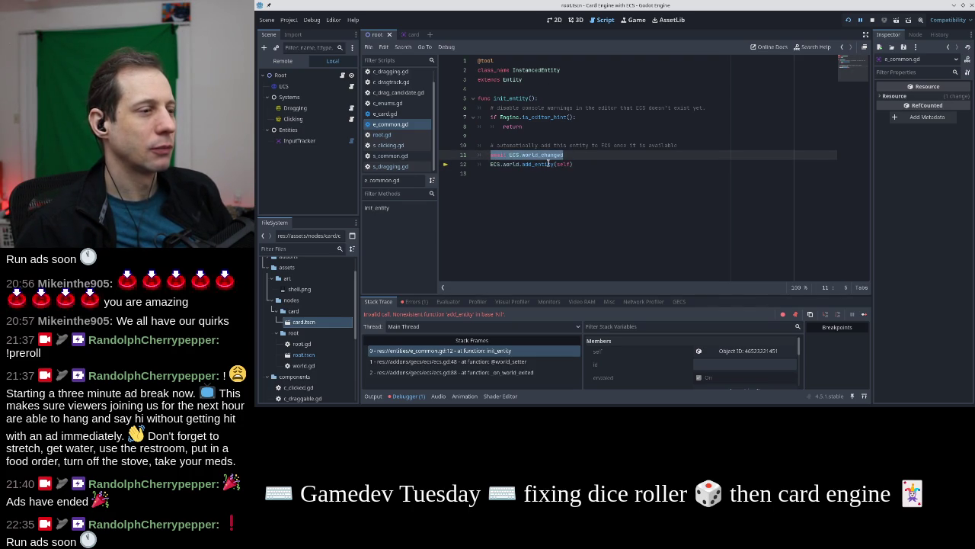
pyautogui.click(516, 174)
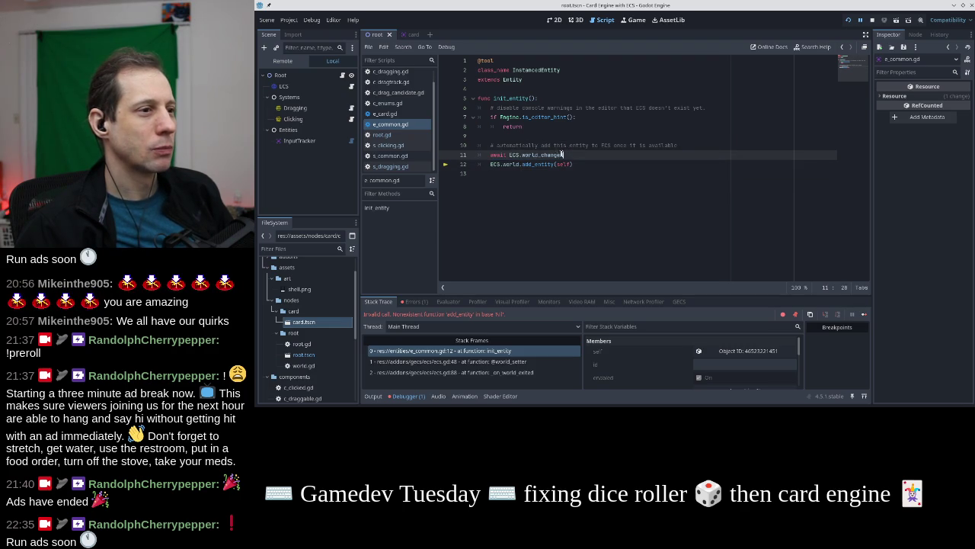
pyautogui.moveTo(563, 155); pyautogui.dragTo(490, 155)
pyautogui.click(515, 173)
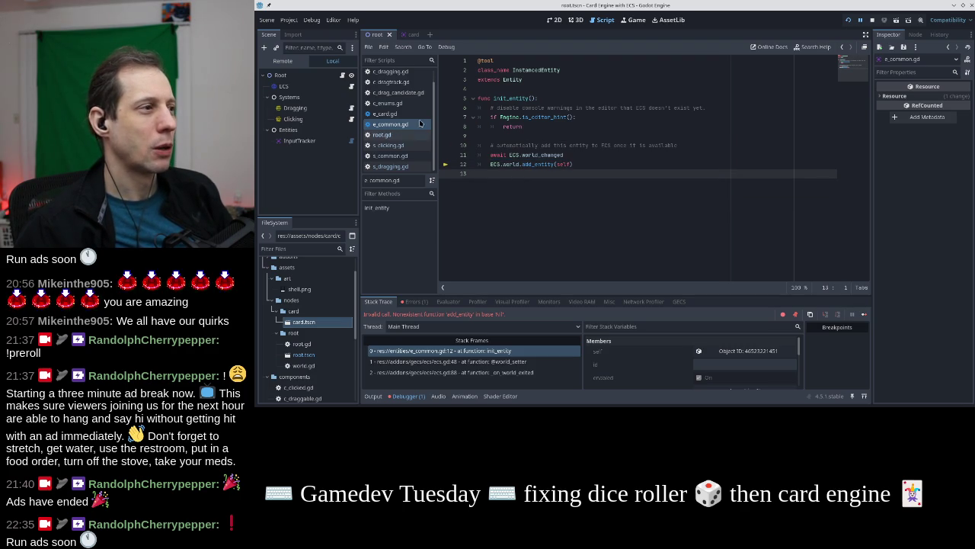
pyautogui.click(397, 113)
# Stop the game and comment out the _ready function on lines 9–10
pyautogui.press('F8')
pyautogui.click(549, 136)
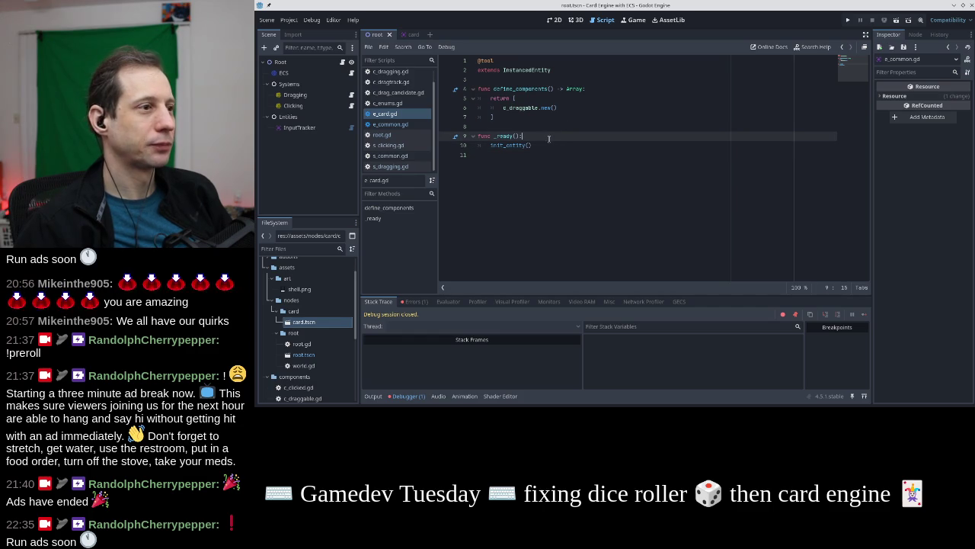
pyautogui.hotkey('ctrl', 'k')
pyautogui.press('Down')
pyautogui.hotkey('ctrl', 'k')
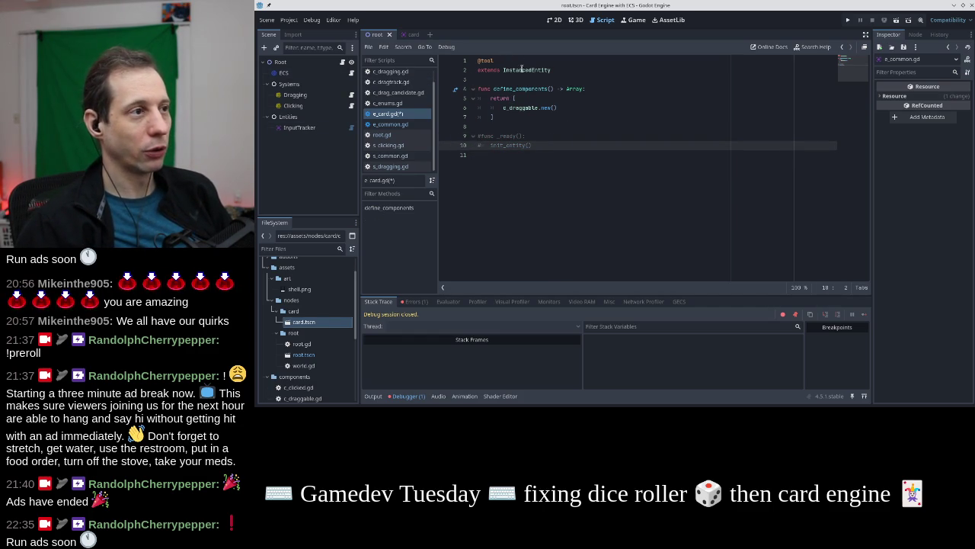
# Duplicate the extends line, comment the original, change the copy to extends Entity, and test-run
pyautogui.moveTo(531, 69); pyautogui.dragTo(502, 70)
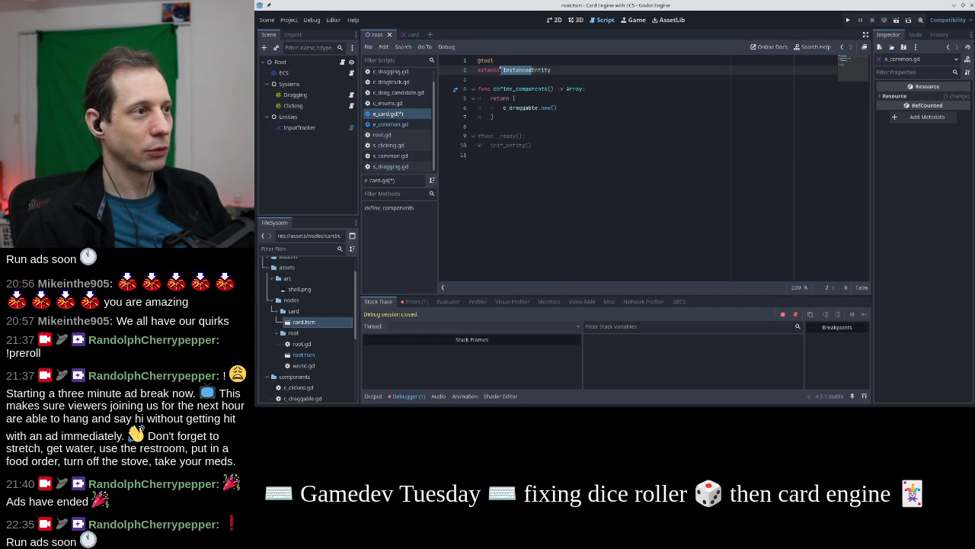
pyautogui.click(502, 70)
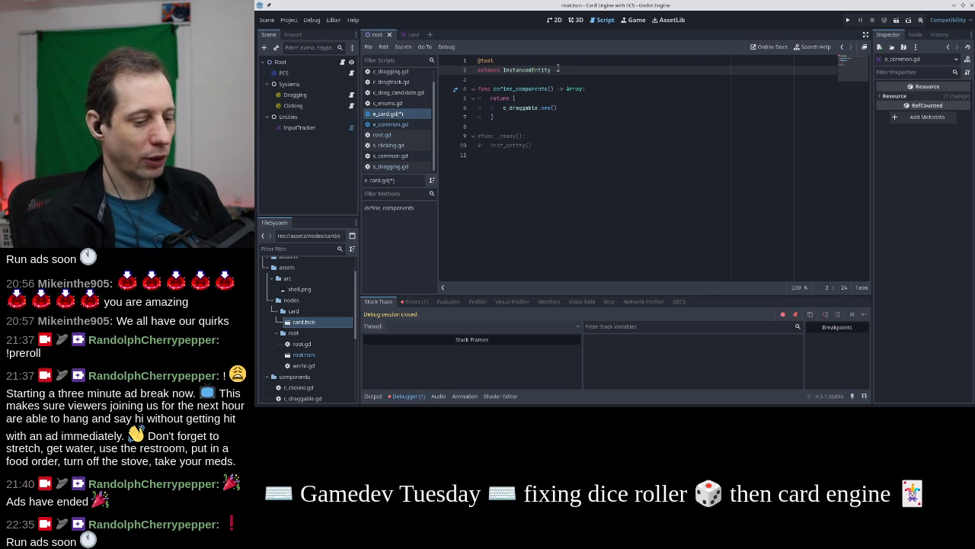
pyautogui.press('Home')
pyautogui.hotkey('ctrl', 'shift', 'd')
pyautogui.write('#')
pyautogui.press('Down')
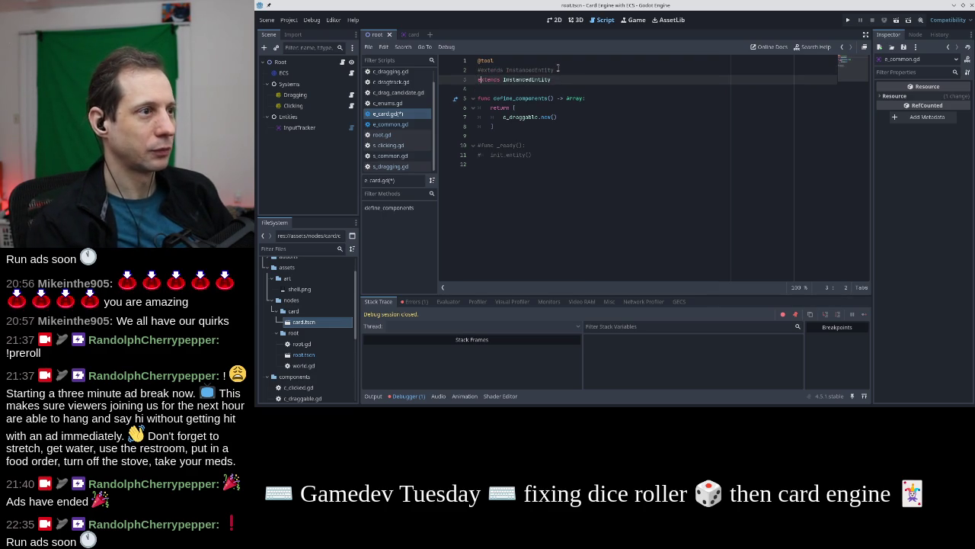
pyautogui.hotkey('ctrl', 'Left')
pyautogui.hotkey('shift', 'Right')
pyautogui.hotkey('shift', 'Right')
pyautogui.hotkey('shift', 'Right')
pyautogui.press('BackSpace')
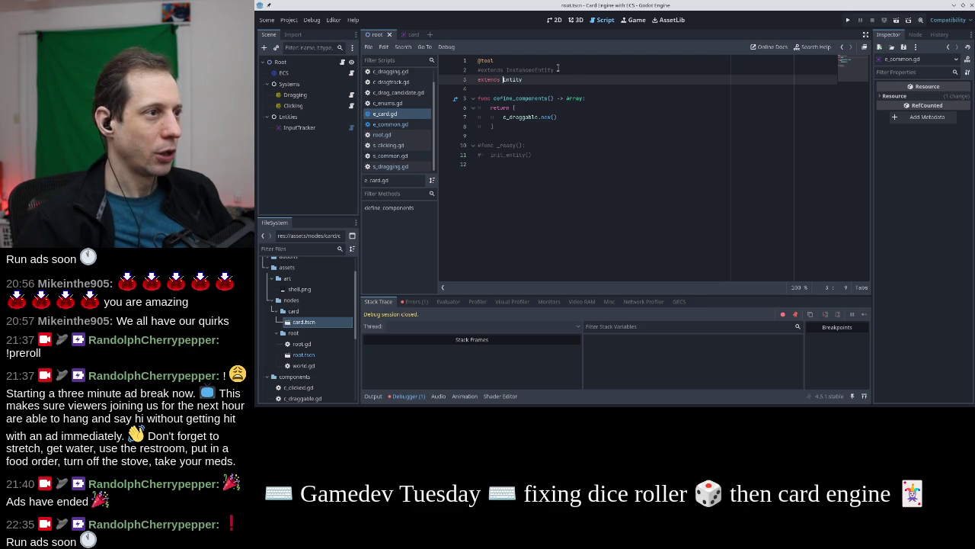
pyautogui.click(849, 20)
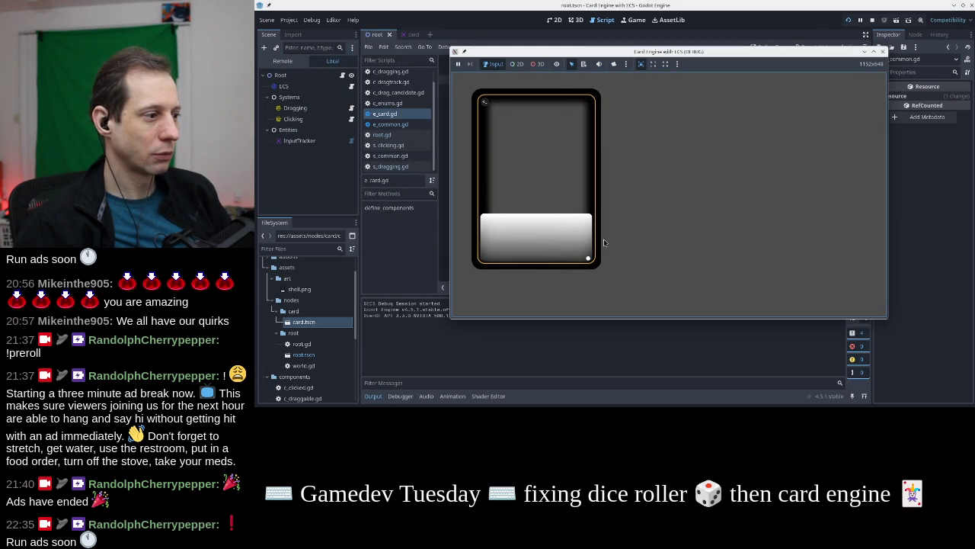
pyautogui.click(883, 52)
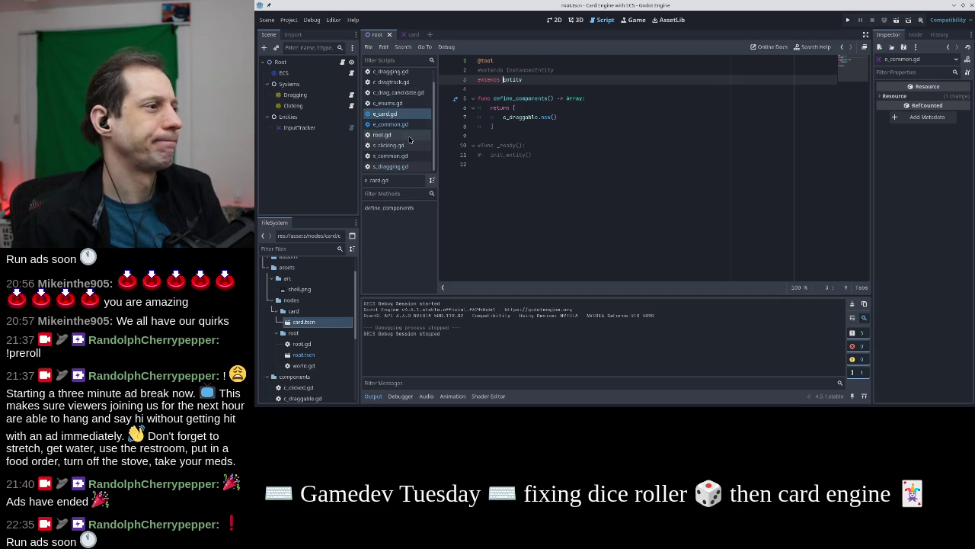
pyautogui.click(382, 135)
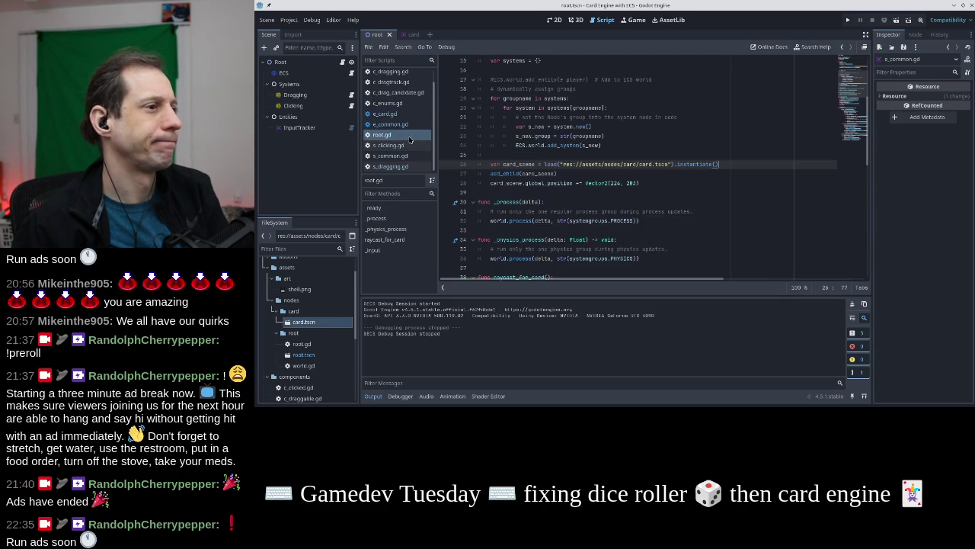
pyautogui.click(642, 184)
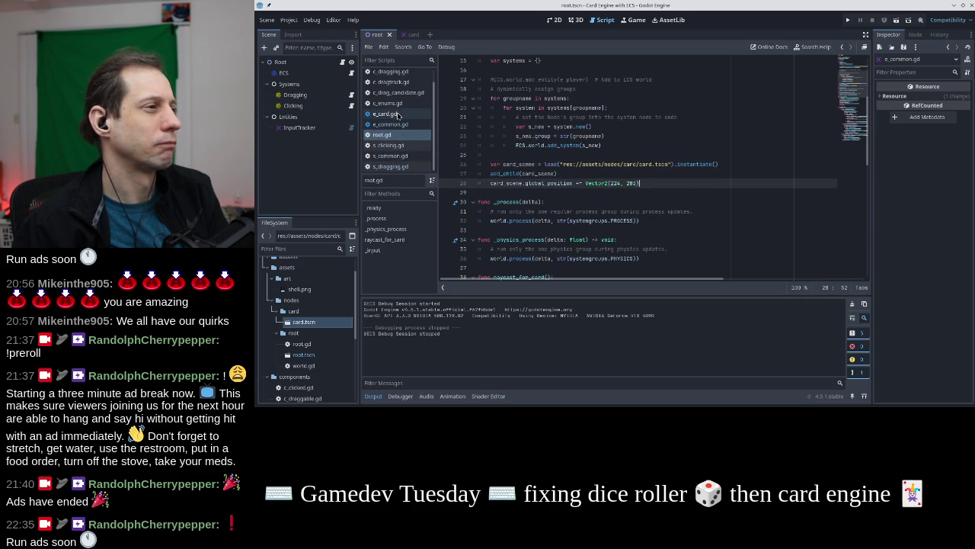
pyautogui.click(397, 115)
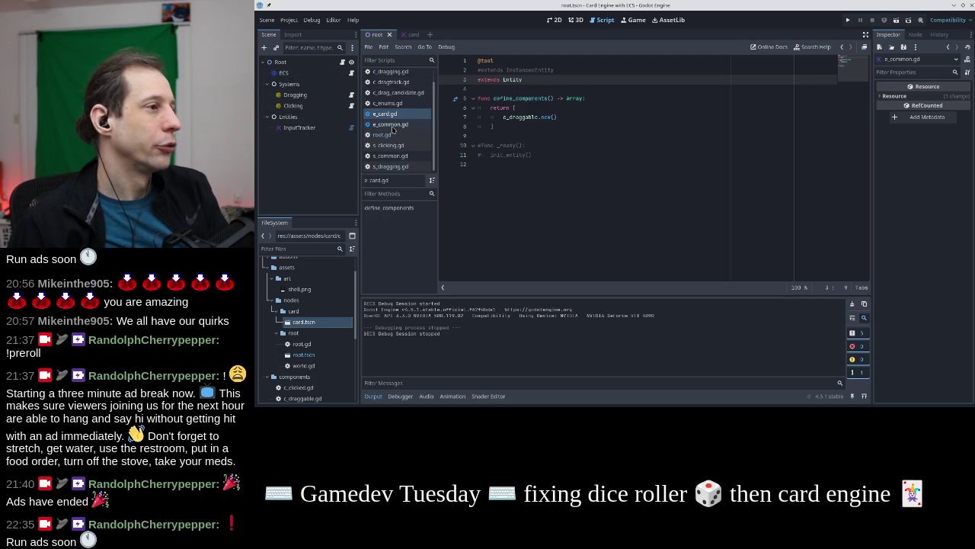
pyautogui.click(398, 136)
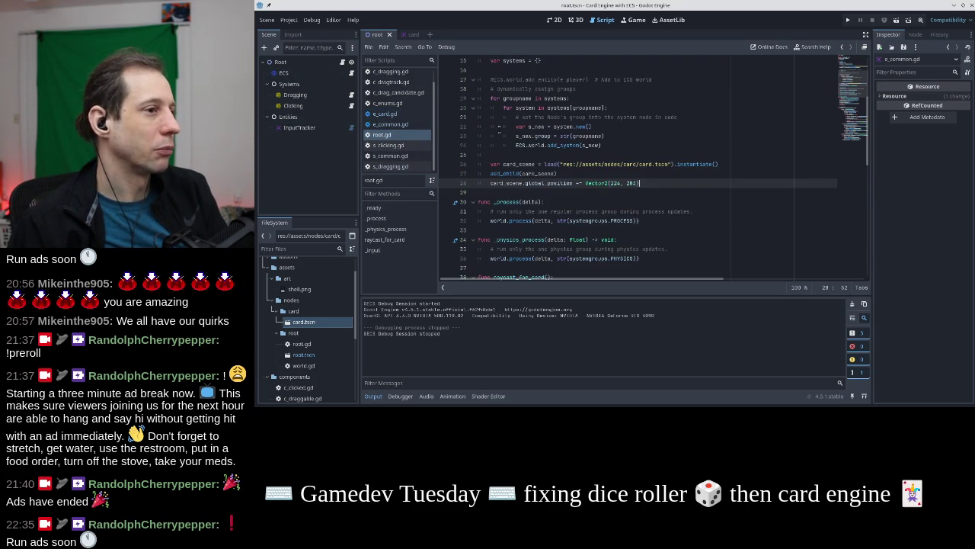
pyautogui.click(405, 114)
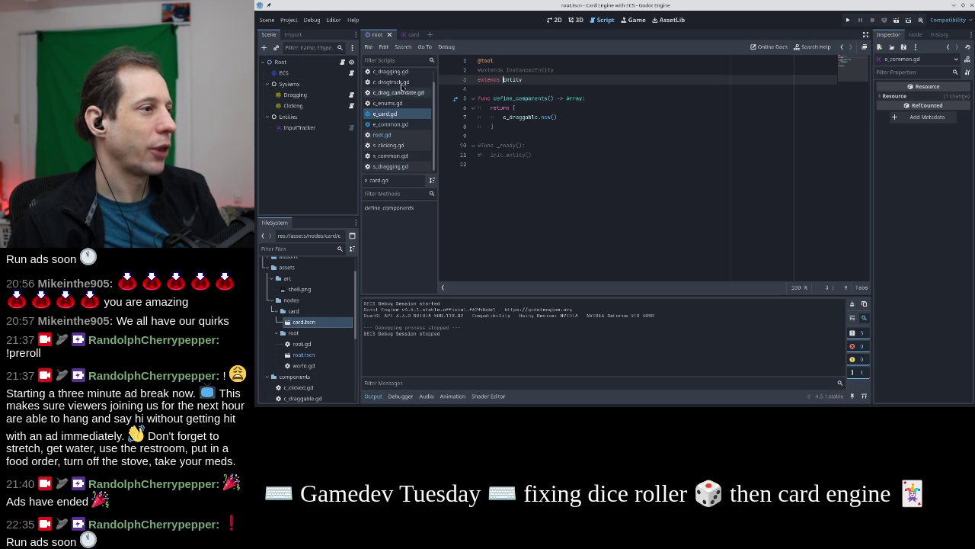
pyautogui.scroll(1, 405, 126)
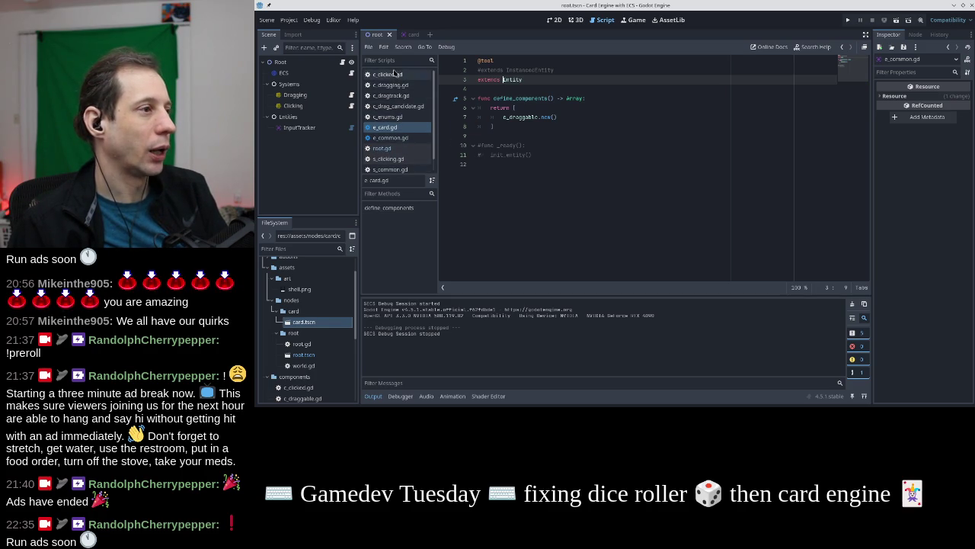
pyautogui.click(394, 138)
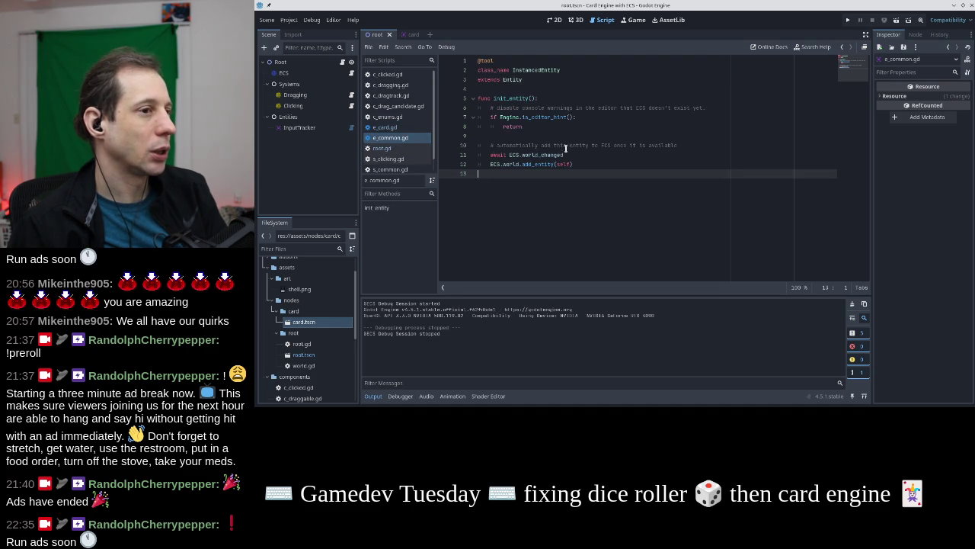
# In e_common.gd, nest the await under a new 'if not ECS.world:' condition
pyautogui.click(681, 145)
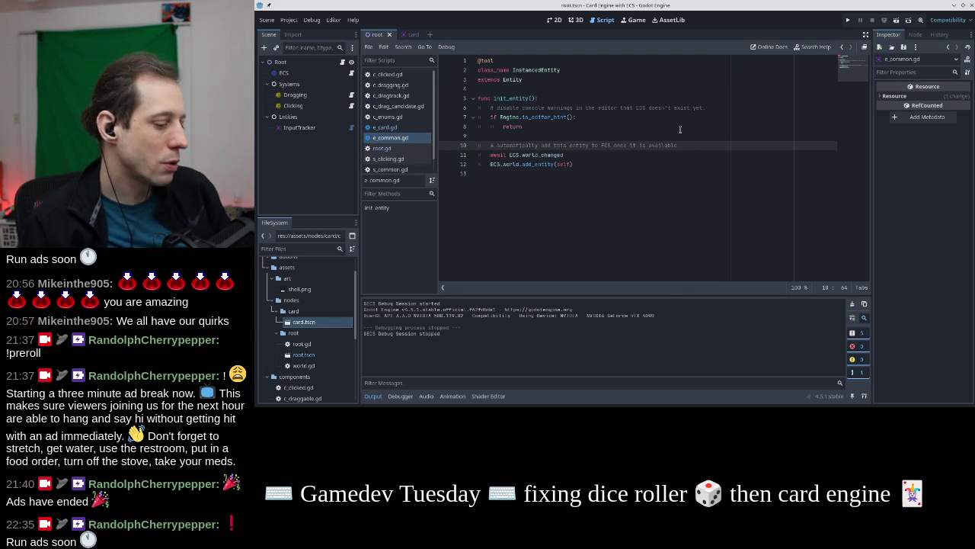
pyautogui.press('Return')
pyautogui.write('ECS')
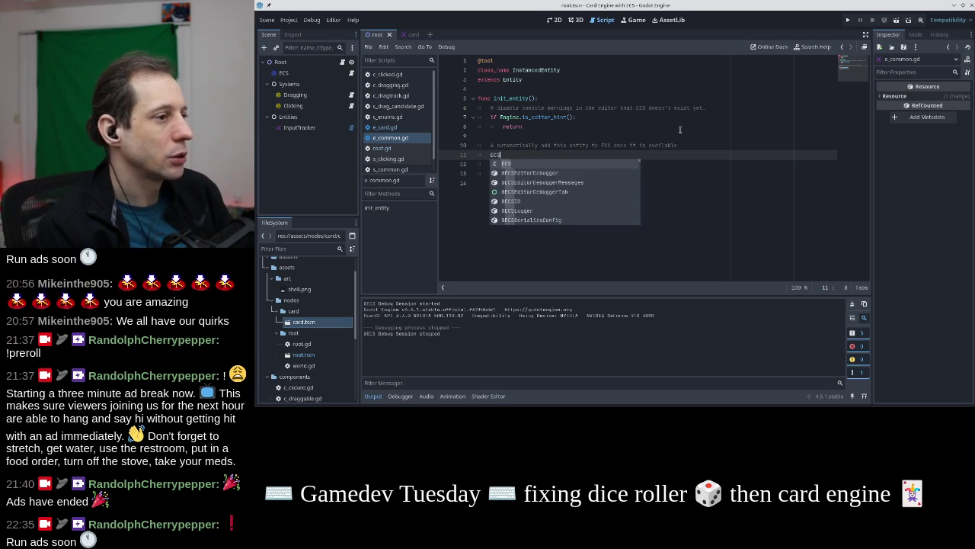
pyautogui.write('.world')
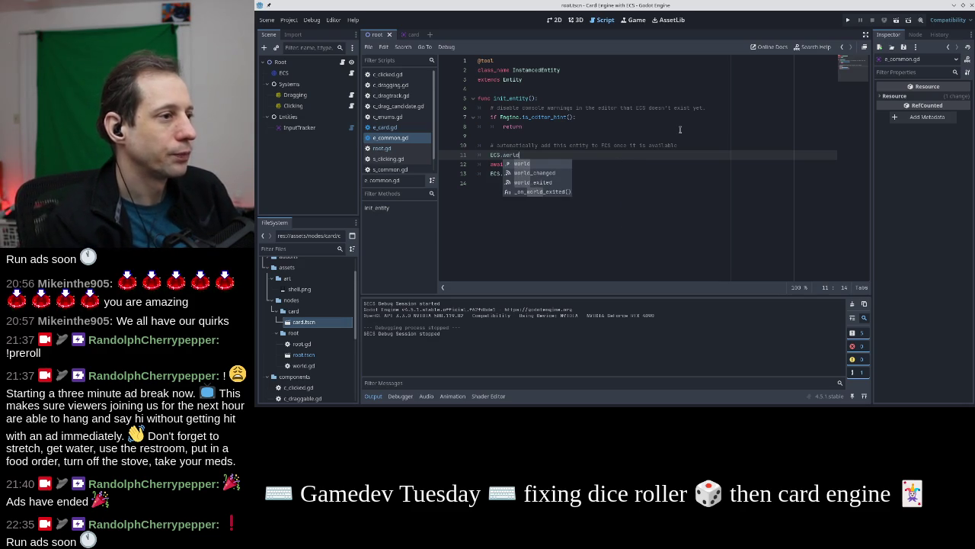
pyautogui.press('Home')
pyautogui.write('if not')
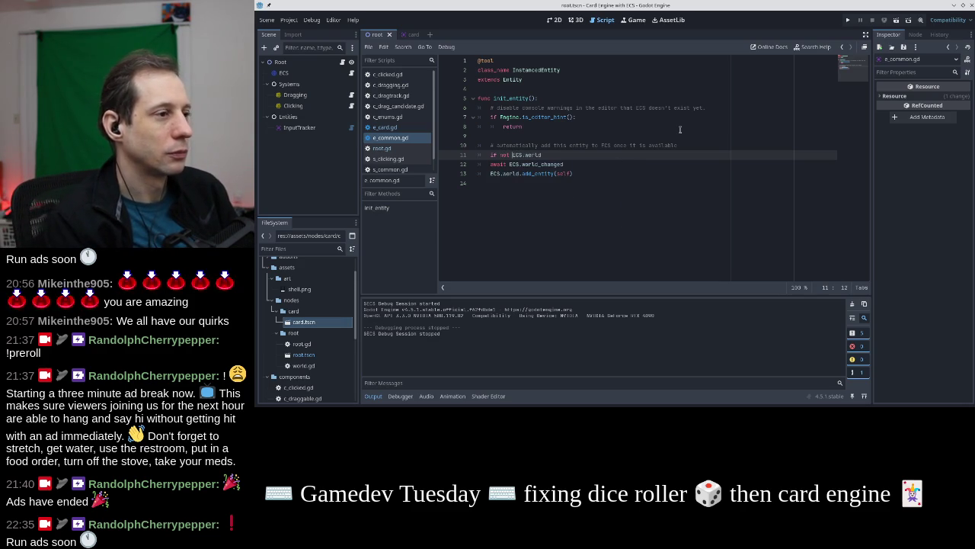
pyautogui.press('End')
pyautogui.write(':')
pyautogui.press('Down')
pyautogui.press('Home')
pyautogui.press('Tab')
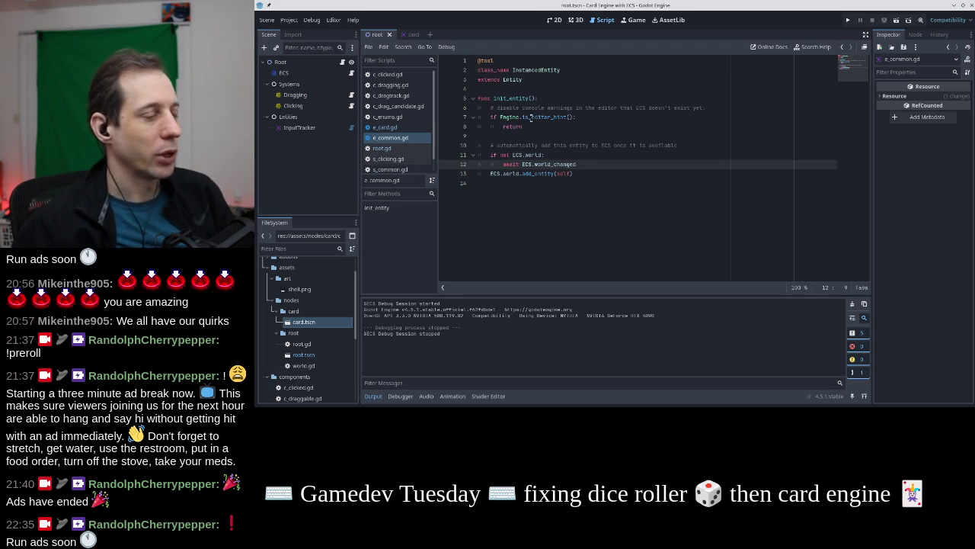
# In e_card.gd, delete 'extends Entity' and uncomment 'extends InstancedEntity' and _ready with init_entity()
pyautogui.hotkey('alt', 'Left')
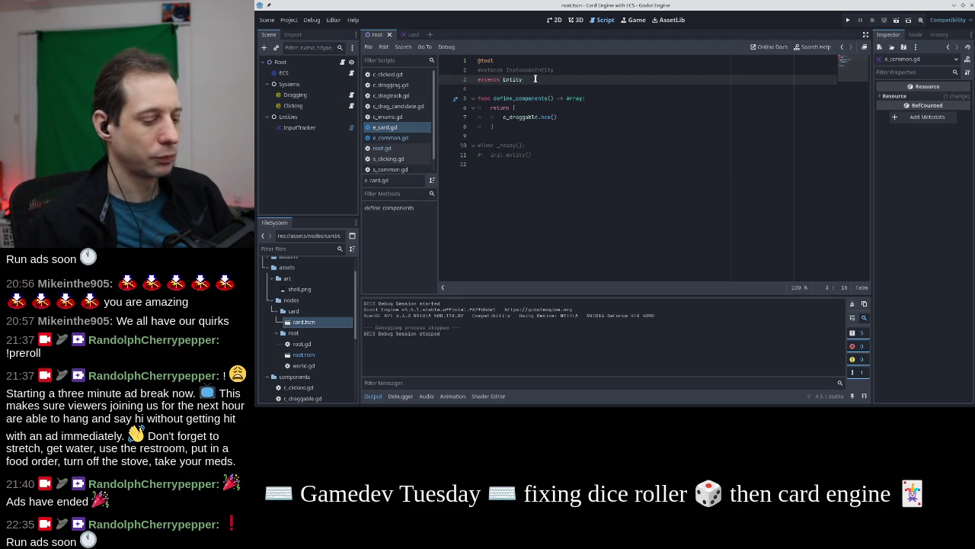
pyautogui.hotkey('ctrl', 'shift', 'k')
pyautogui.press('Up')
pyautogui.hotkey('ctrl', 'k')
pyautogui.press('Down')
pyautogui.press('Down')
pyautogui.press('Down')
pyautogui.press('Down')
pyautogui.hotkey('ctrl', 'k')
pyautogui.press('Up')
pyautogui.hotkey('ctrl', 'k')
pyautogui.press('Down')
# Run the game, drag the card and left/right-click it to log clicks, then stop it with F8
pyautogui.click(847, 20)
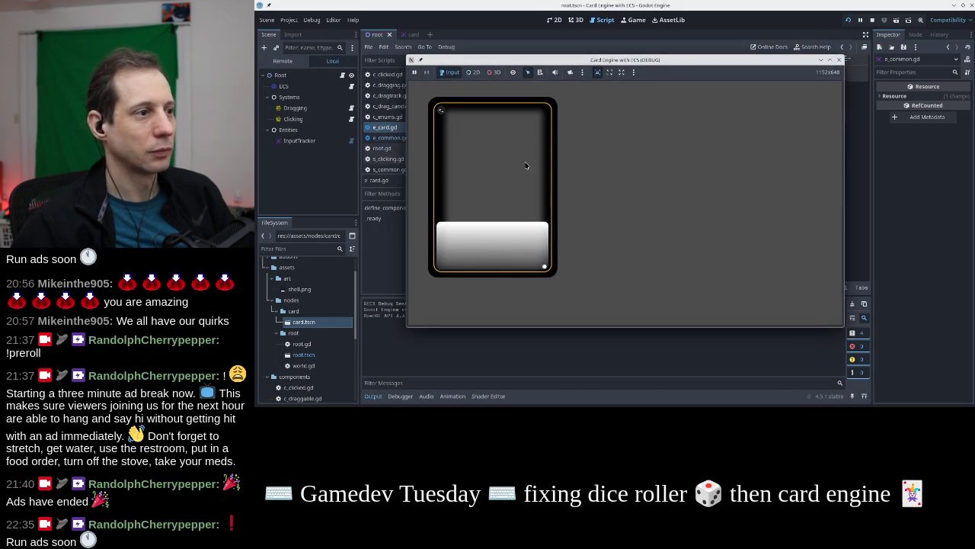
pyautogui.moveTo(500, 170)
pyautogui.mouseDown()
pyautogui.moveTo(511, 181)
pyautogui.moveTo(638, 181)
pyautogui.moveTo(579, 205)
pyautogui.mouseUp()
pyautogui.rightClick(588, 200)
pyautogui.click(588, 200)
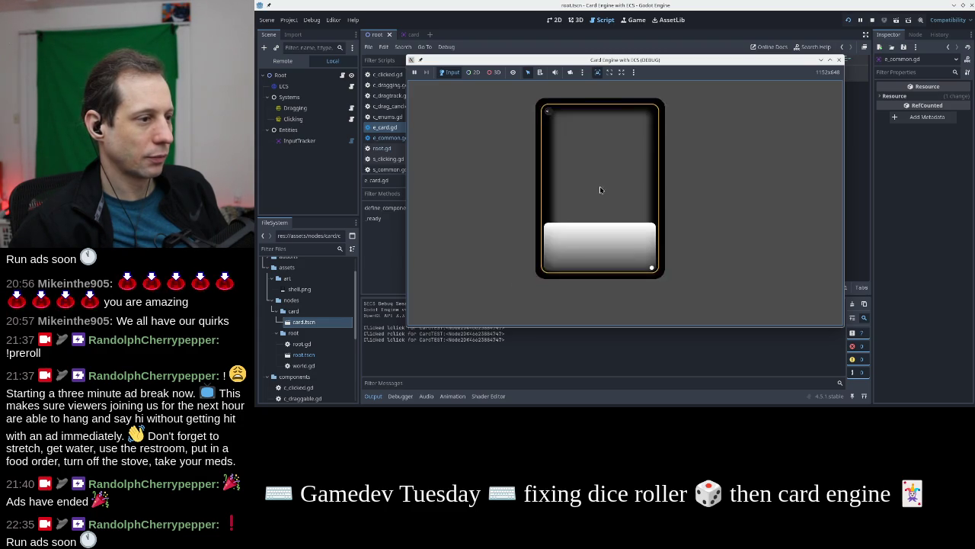
pyautogui.moveTo(678, 60); pyautogui.dragTo(717, 27)
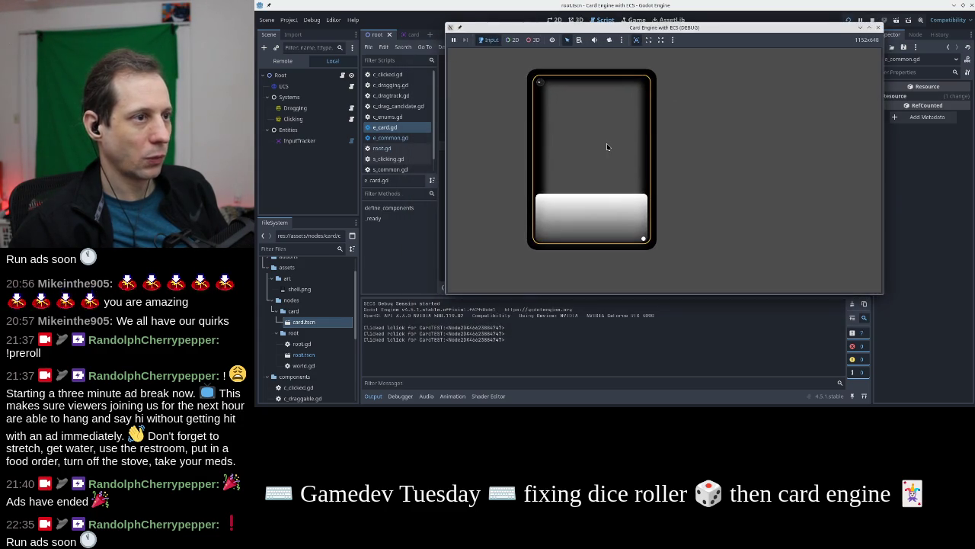
pyautogui.click(607, 147)
pyautogui.moveTo(586, 156)
pyautogui.mouseDown()
pyautogui.moveTo(579, 159)
pyautogui.moveTo(683, 176)
pyautogui.moveTo(570, 161)
pyautogui.moveTo(675, 168)
pyautogui.mouseUp()
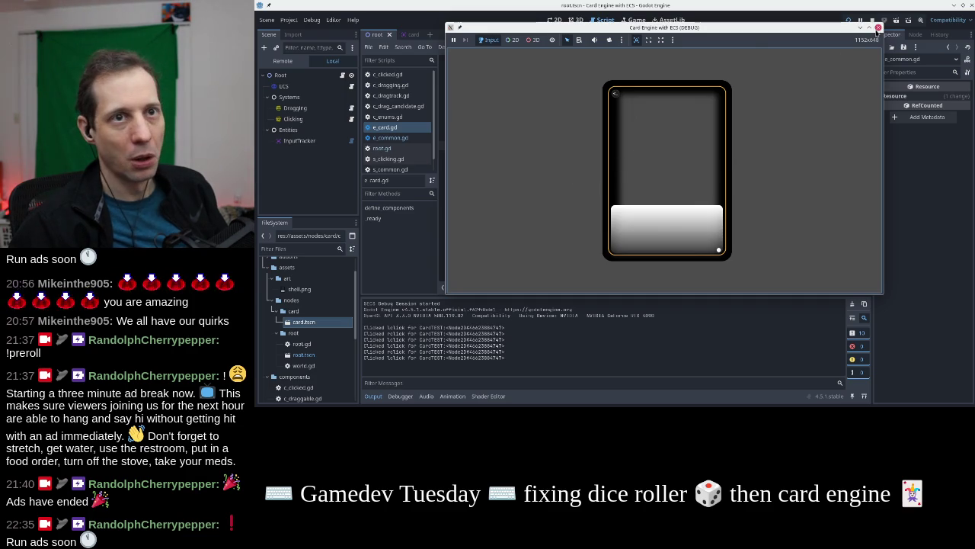
pyautogui.press('F8')
pyautogui.click(607, 156)
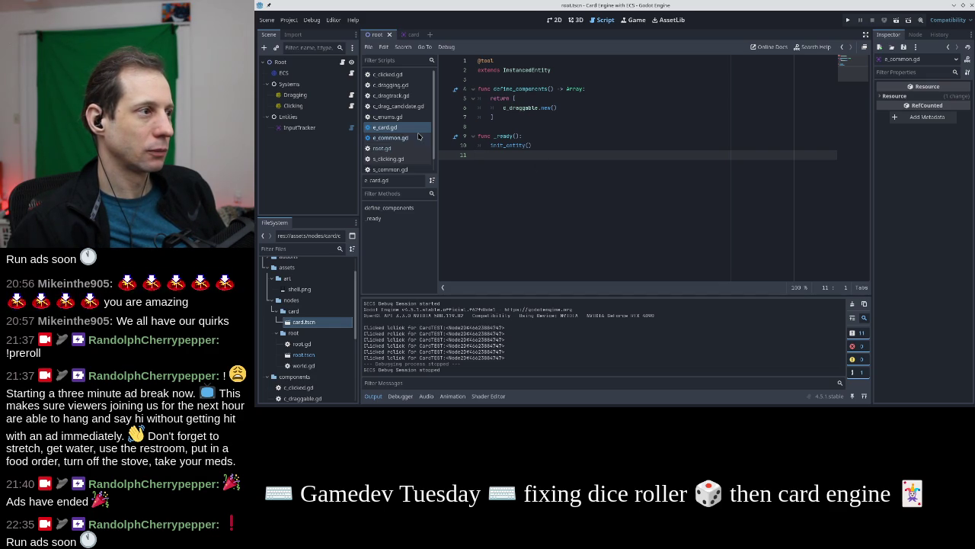
# In e_common.gd, inspect the ECS.world_changed await on lines 11–12 and end 'if not ECS.world' with a colon
pyautogui.click(393, 137)
pyautogui.moveTo(577, 164); pyautogui.dragTo(506, 164)
pyautogui.click(539, 164)
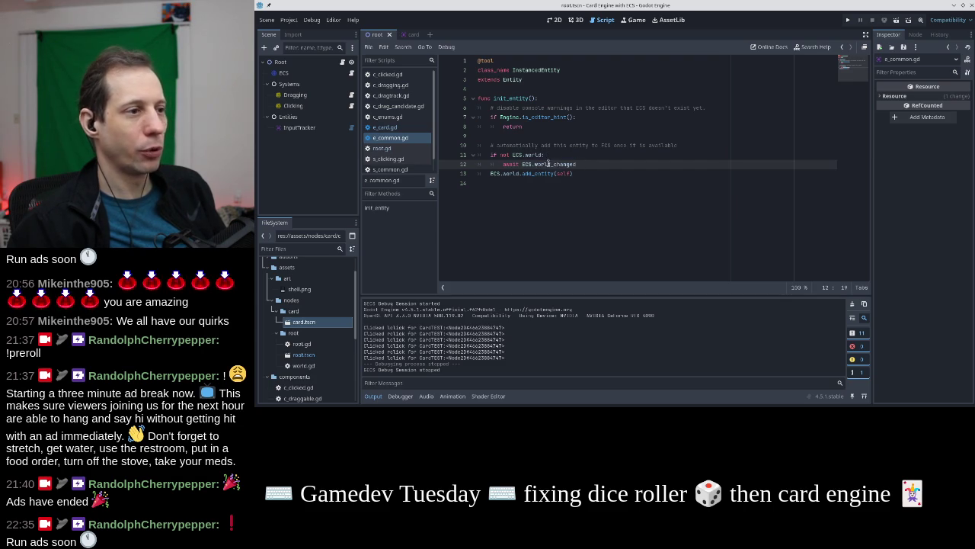
pyautogui.moveTo(576, 163); pyautogui.dragTo(501, 164)
pyautogui.click(515, 163)
pyautogui.click(562, 164)
pyautogui.click(534, 156)
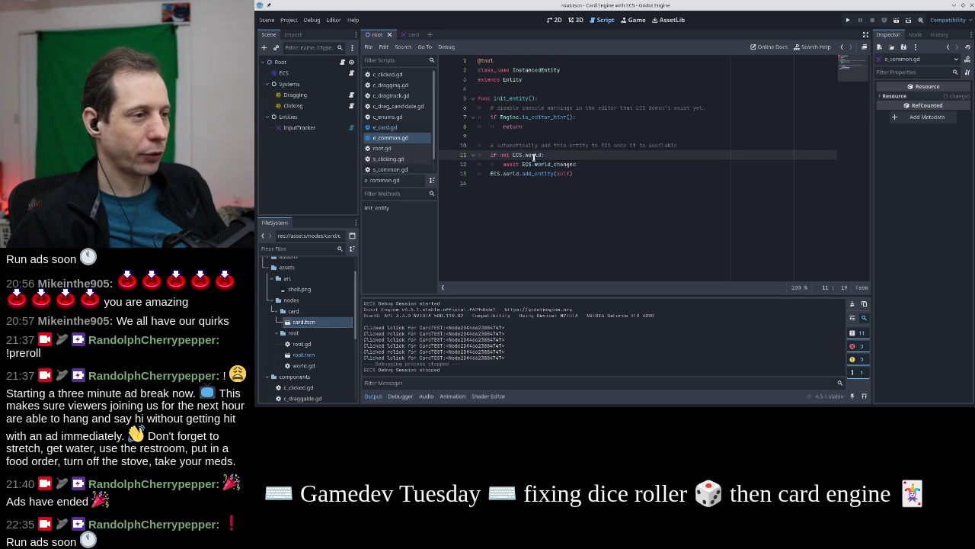
pyautogui.write(':')
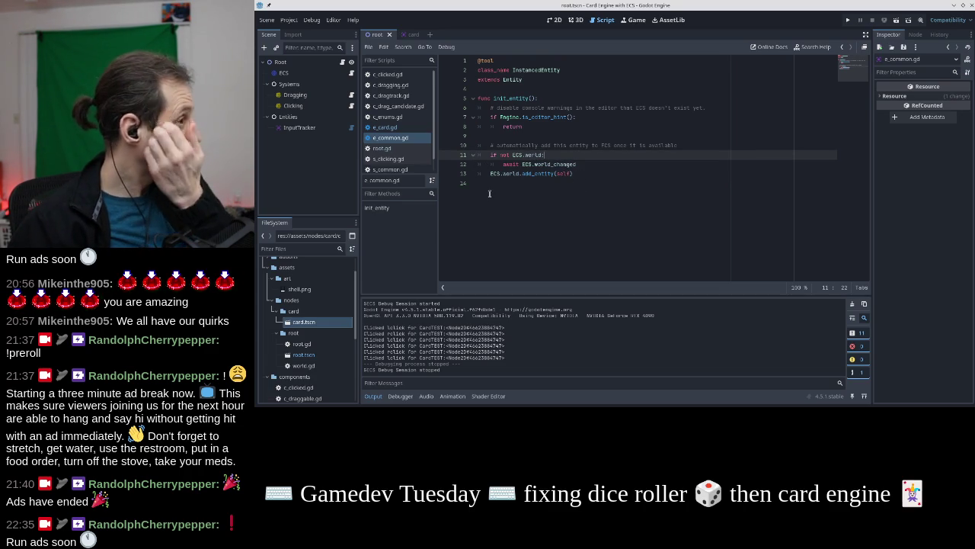
# In root.gd, keep a plain card_scene load() line and add 'for i in range(3,5):' below it
pyautogui.click(401, 149)
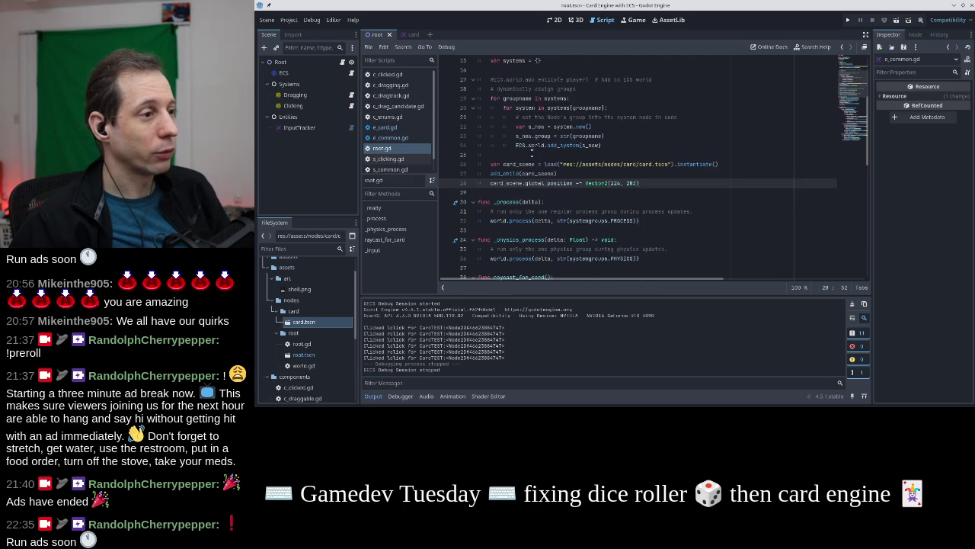
pyautogui.click(581, 173)
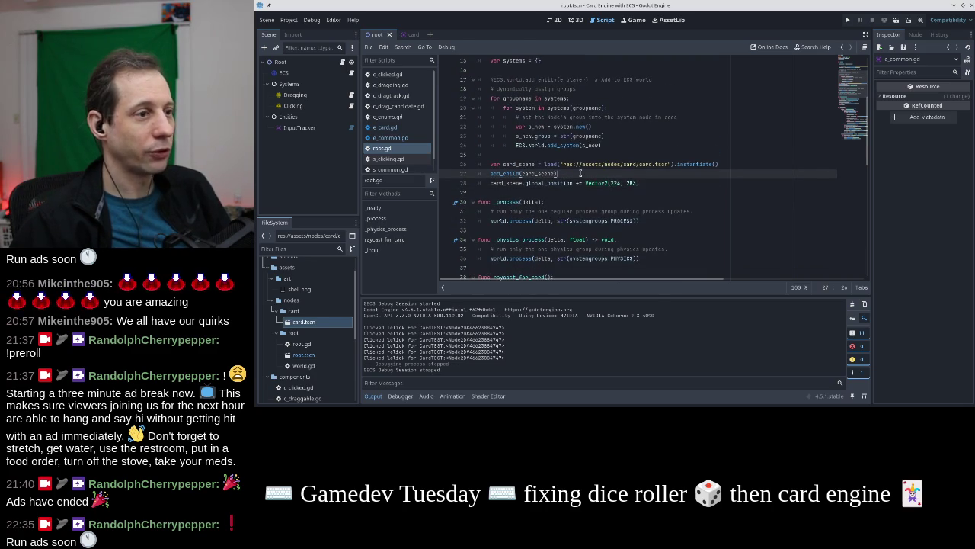
pyautogui.press('Up')
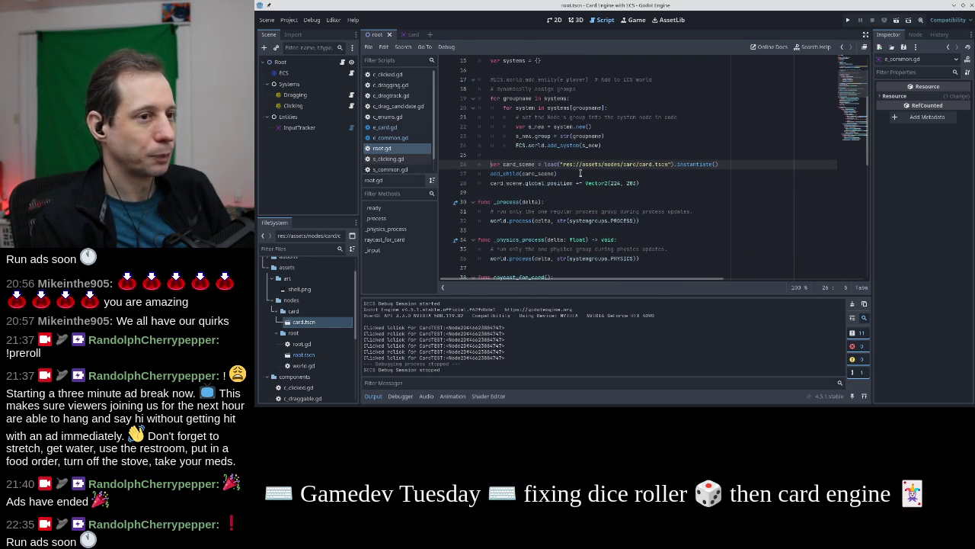
pyautogui.hotkey('shift', 'End')
pyautogui.hotkey('ctrl', 'shift', 'd')
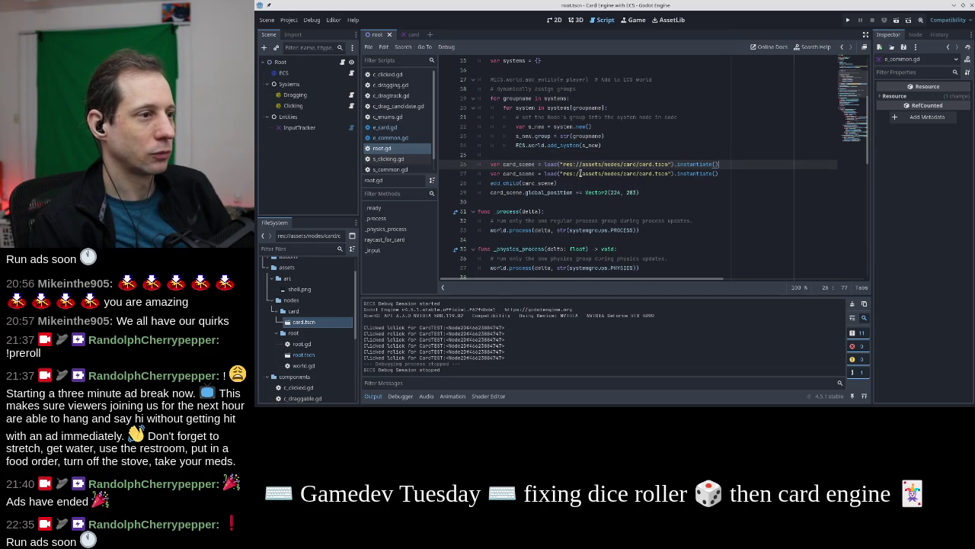
pyautogui.press('BackSpace')
pyautogui.press('BackSpace')
pyautogui.press('BackSpace')
pyautogui.press('Return')
pyautogui.write('for i in range(3,5):')
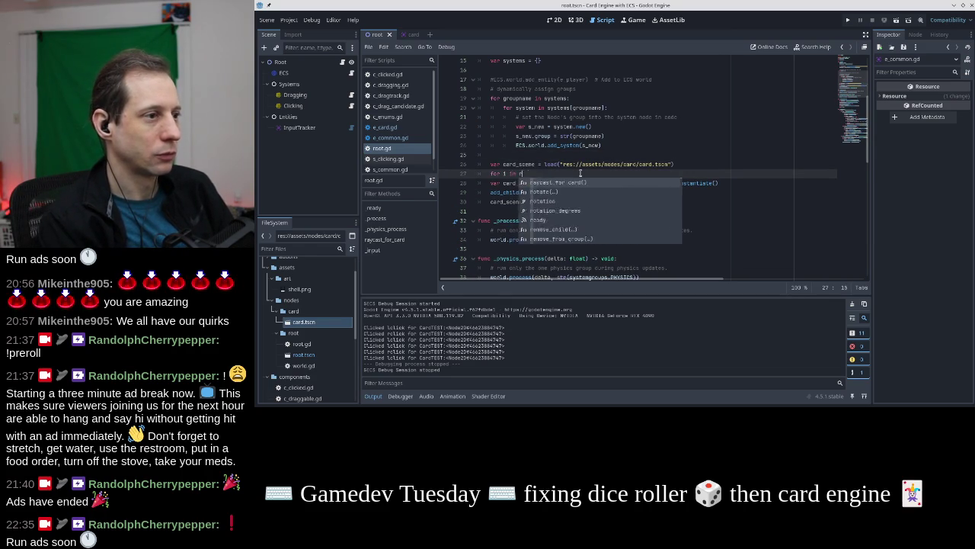
# Indent the instantiate, add_child and position lines into the loop, instantiating from card_scene
pyautogui.press('Down')
pyautogui.press('Home')
pyautogui.press('Tab')
pyautogui.press('Down')
pyautogui.press('Home')
pyautogui.press('Tab')
pyautogui.press('Down')
pyautogui.press('Tab')
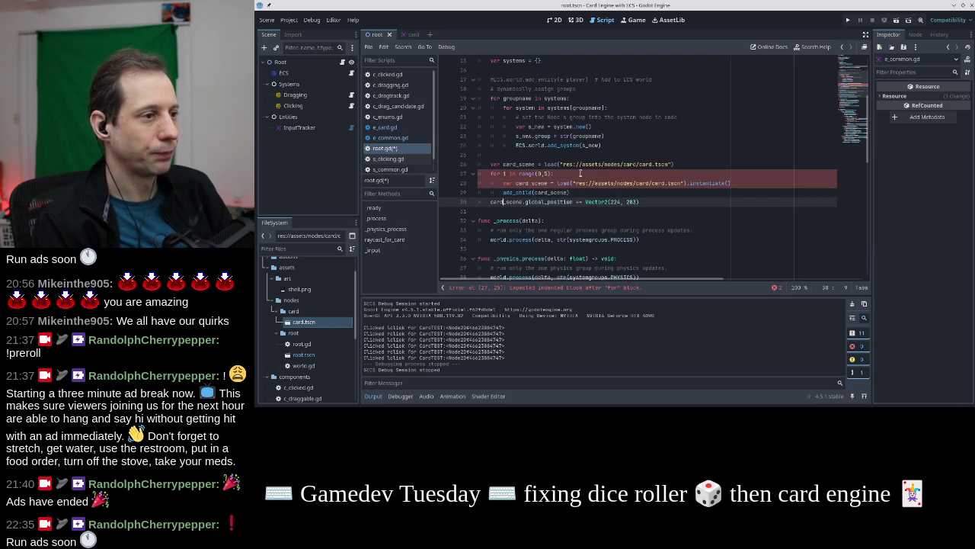
pyautogui.press('Delete')
pyautogui.press('Delete')
pyautogui.press('Delete')
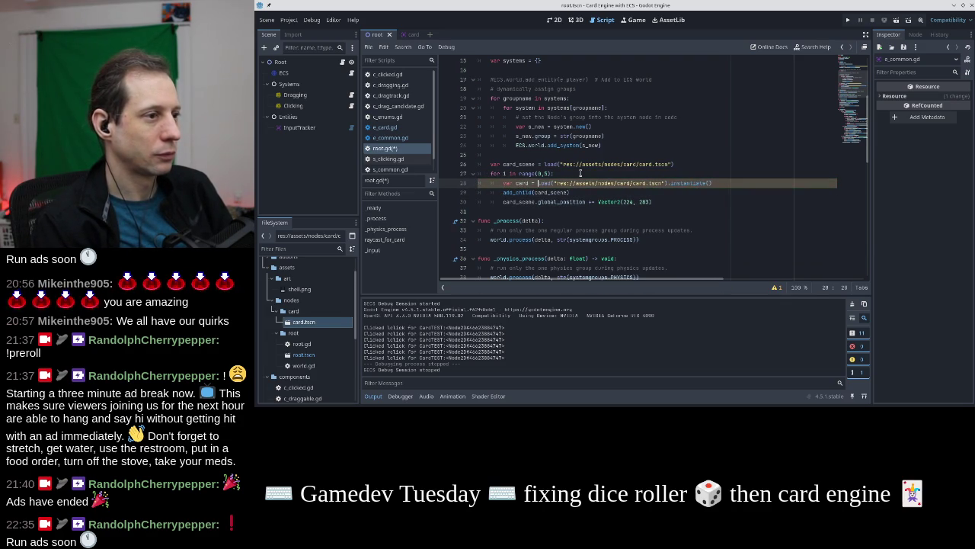
pyautogui.hotkey('shift', 'End')
pyautogui.hotkey('shift', 'Left')
pyautogui.hotkey('shift', 'Left')
pyautogui.hotkey('ctrl', 'shift', 'Left')
pyautogui.hotkey('ctrl', 'shift', 'Left')
pyautogui.write('card_scene')
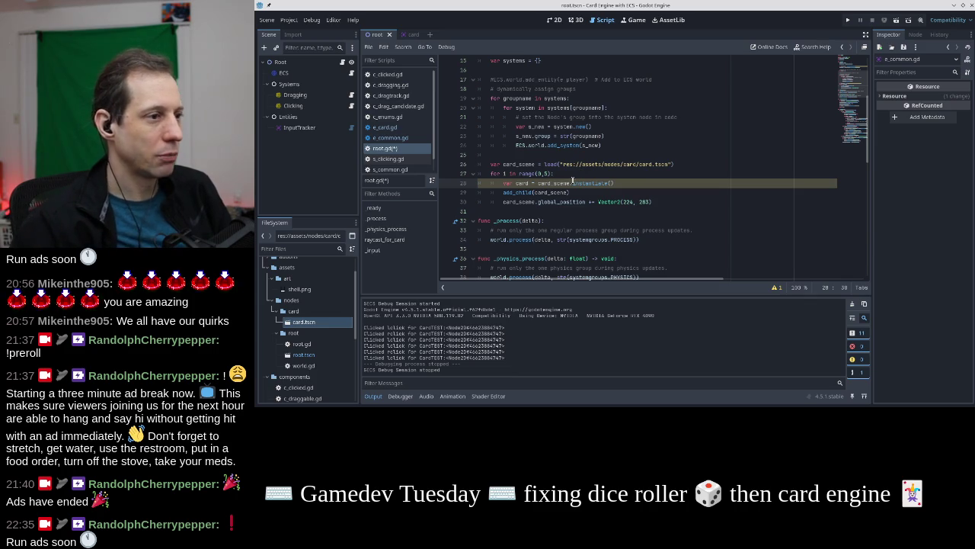
# Use the variable card in the add_child and position lines
pyautogui.doubleClick(523, 183)
pyautogui.doubleClick(542, 192)
pyautogui.write('card')
pyautogui.doubleClick(524, 202)
pyautogui.write('card')
# Replace the card's x position with randi_range(220,260)
pyautogui.doubleClick(609, 202)
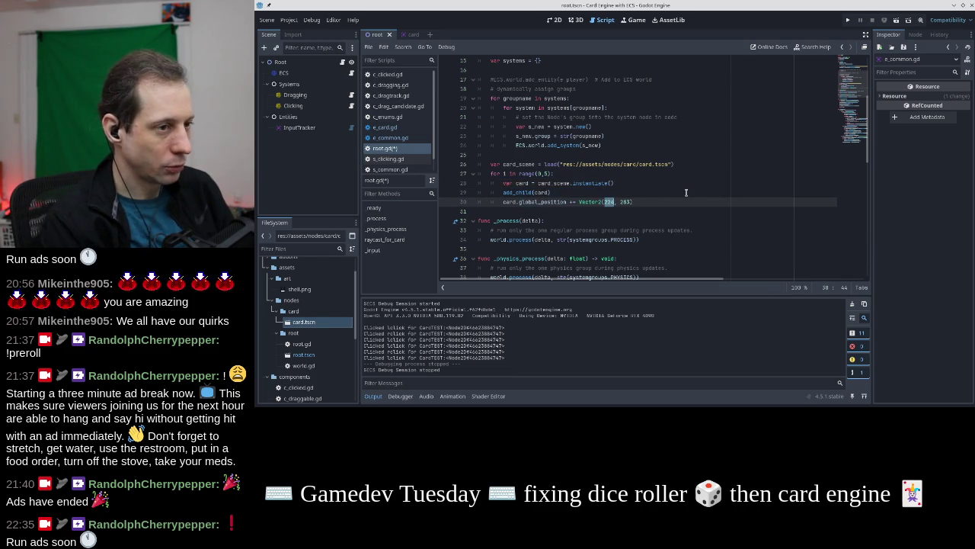
pyautogui.write('rand')
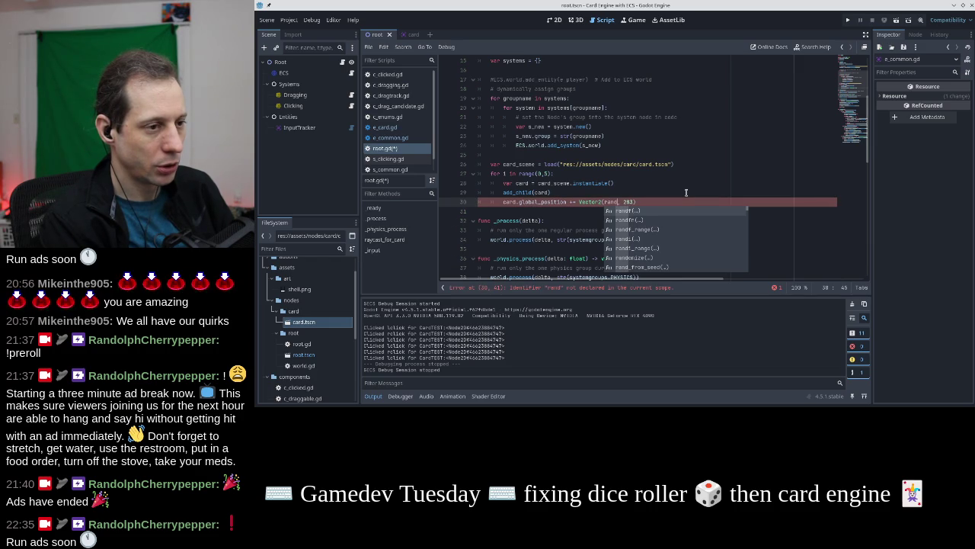
pyautogui.write('i_')
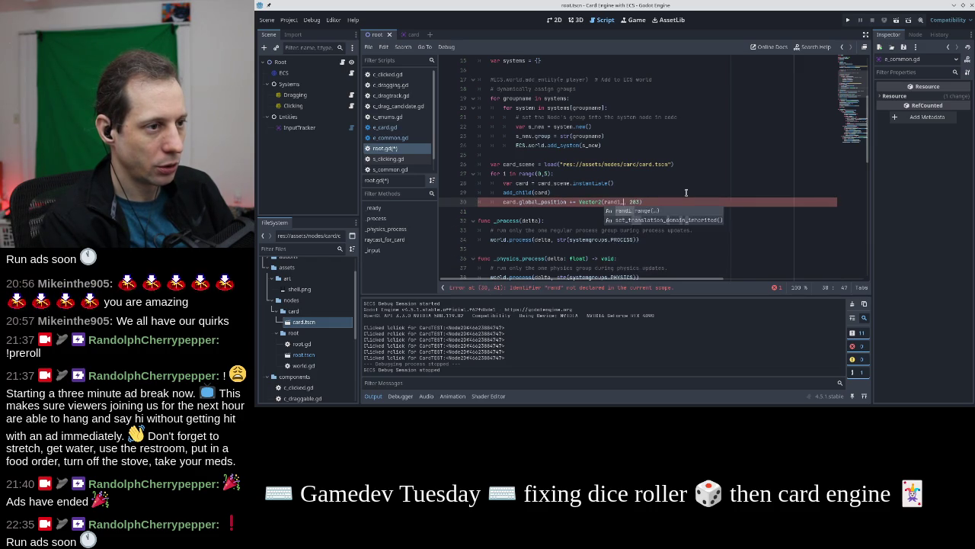
pyautogui.press('Return')
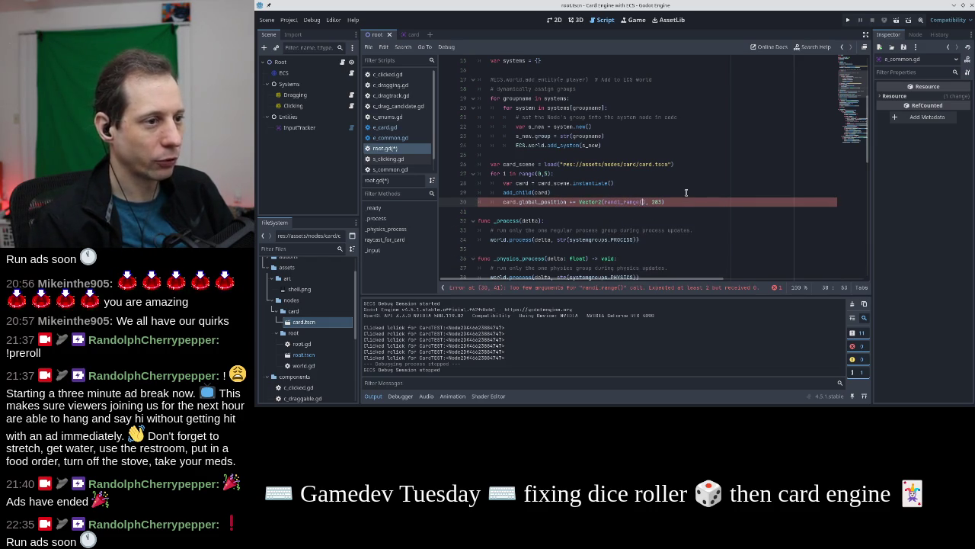
pyautogui.press('BackSpace')
pyautogui.press('BackSpace')
pyautogui.press('BackSpace')
pyautogui.hotkey('ctrl', 'z')
pyautogui.write('220')
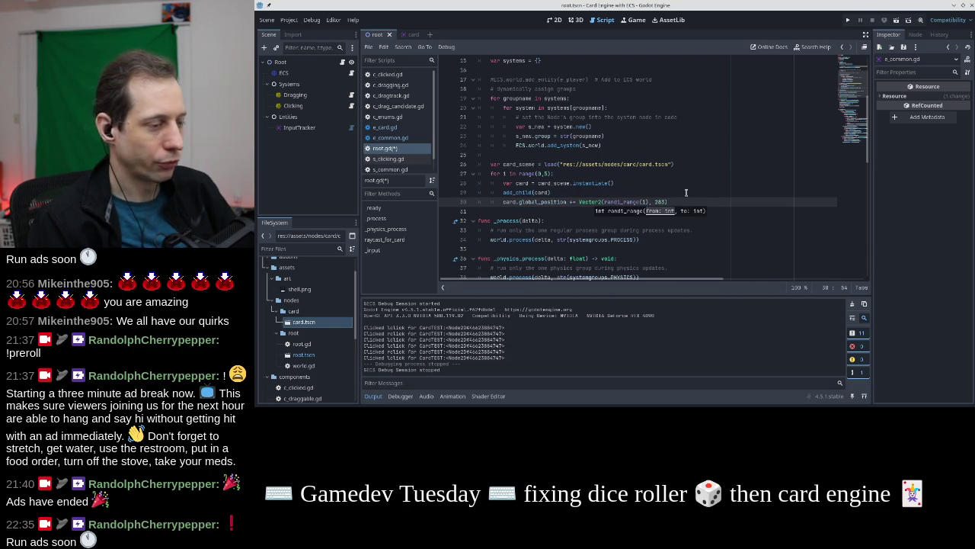
pyautogui.write(',260)')
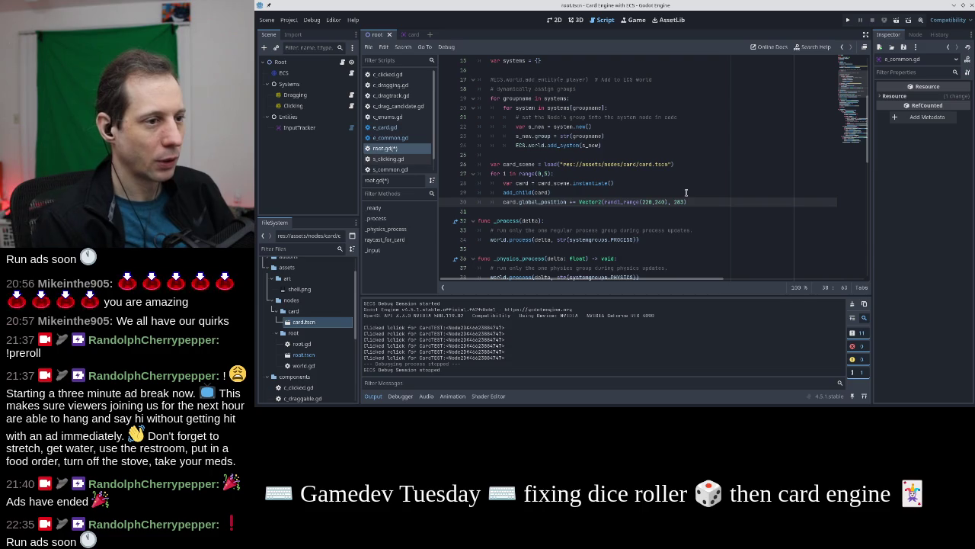
# Make the y position randi_range(260,290) and save root.gd
pyautogui.doubleClick(618, 200)
pyautogui.click(670, 201)
pyautogui.write('randi_range(')
pyautogui.press('End')
pyautogui.write(')')
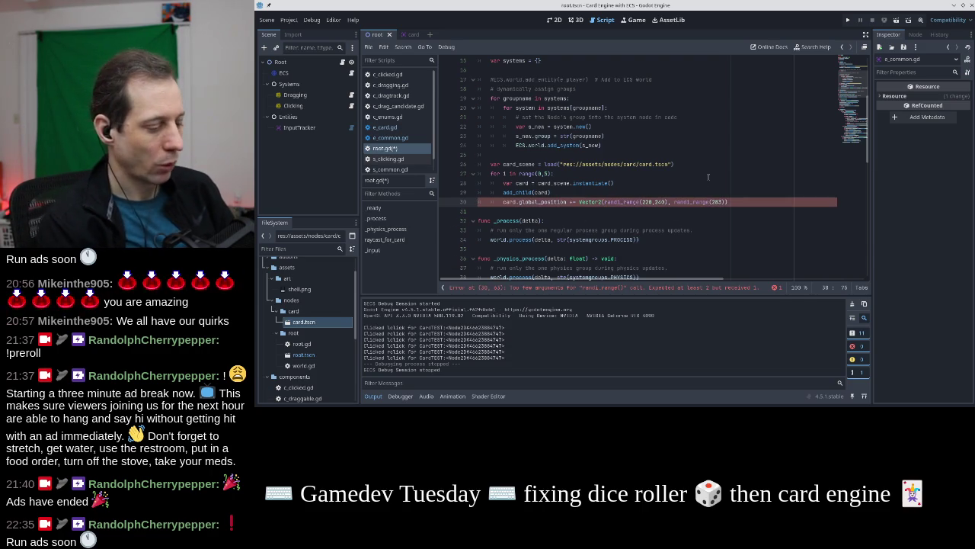
pyautogui.write('260,')
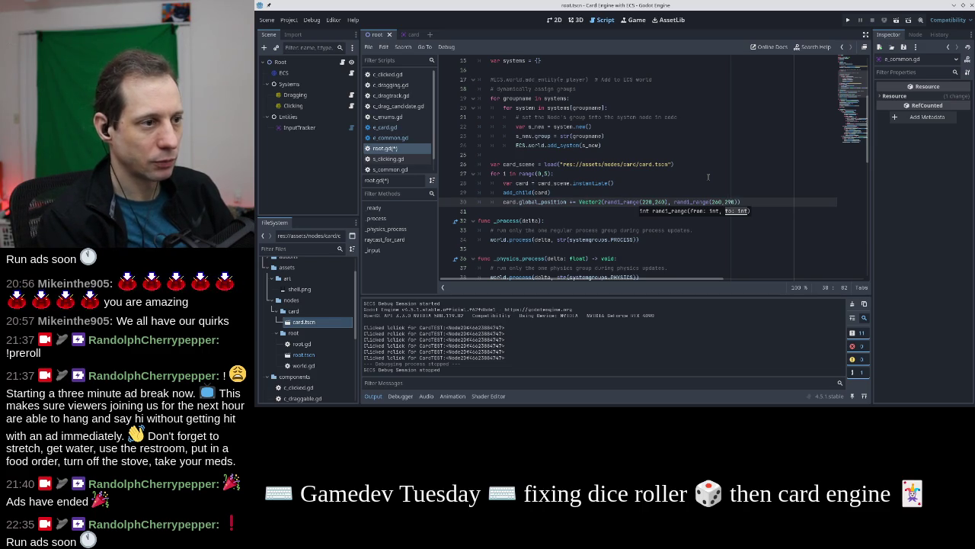
pyautogui.press('Down')
pyautogui.hotkey('ctrl', 's')
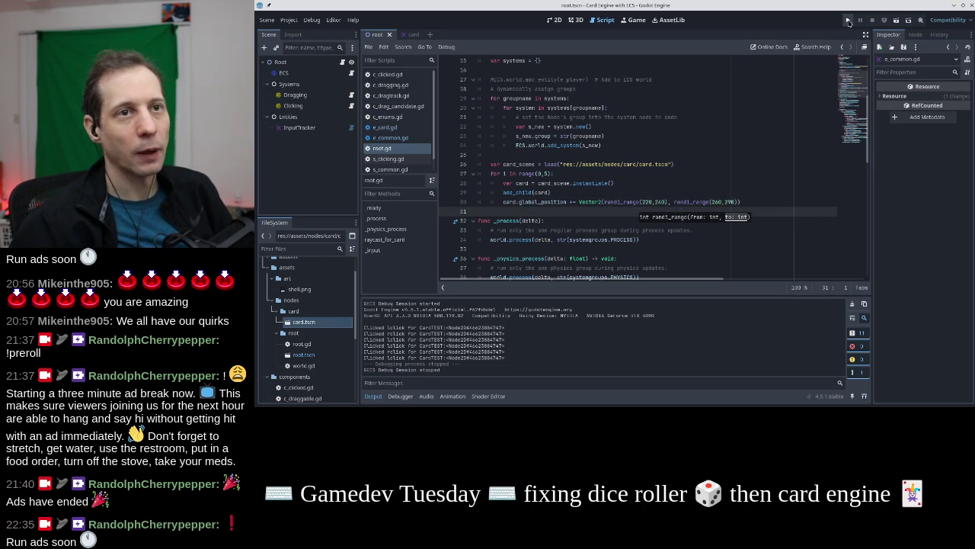
# Test-run the game, then raise the upper vertical spawn limit to 300 and save
pyautogui.click(850, 21)
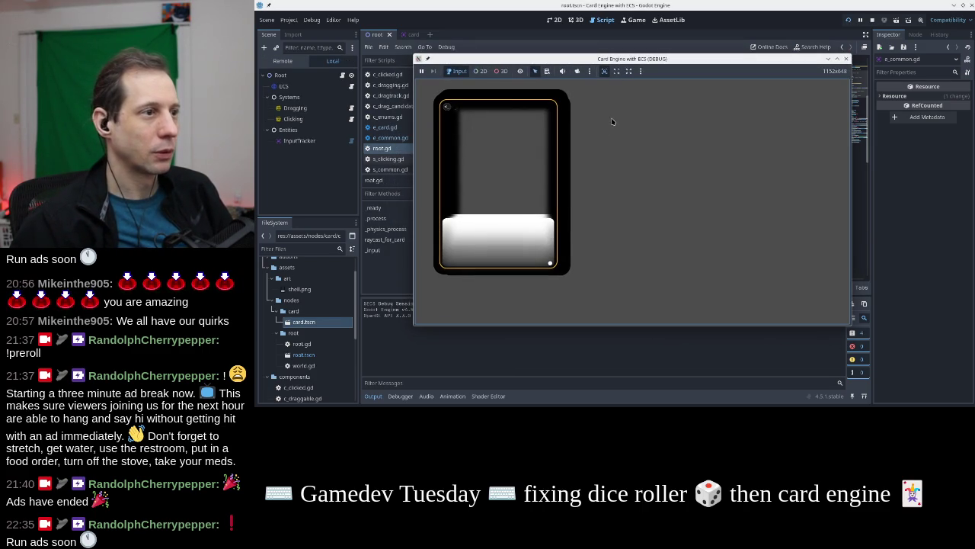
pyautogui.click(845, 61)
pyautogui.click(657, 202)
pyautogui.press('BackSpace')
pyautogui.write('300), randi_range(200,300')
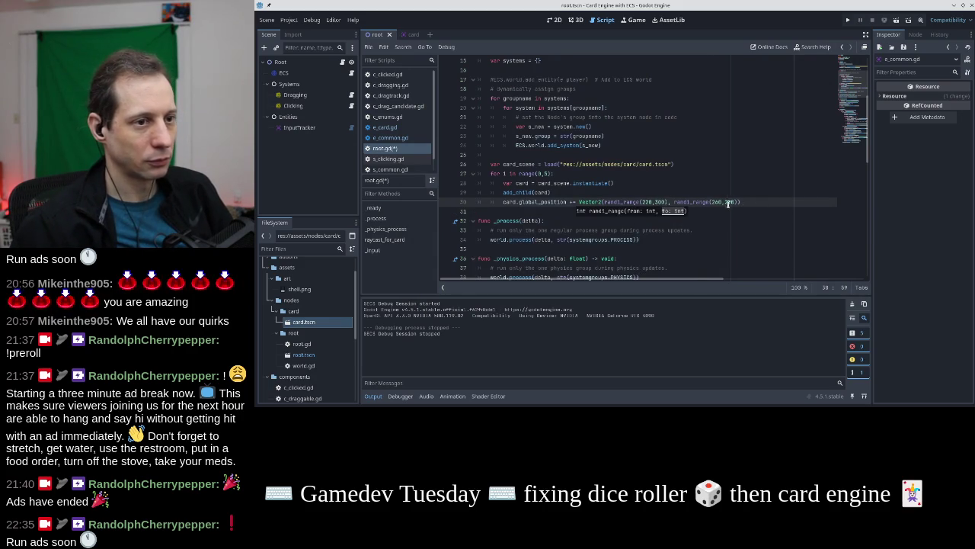
pyautogui.write('0')
pyautogui.hotkey('ctrl', 's')
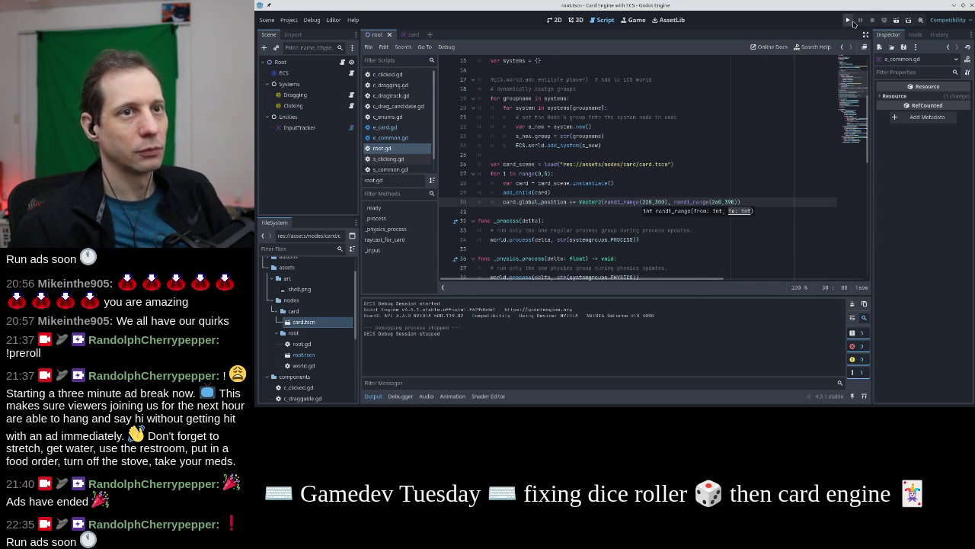
# Rerun to check the spread, adjust spawn ranges to randi_range(220,600) and randi_range(260,390), and relaunch
pyautogui.click(849, 20)
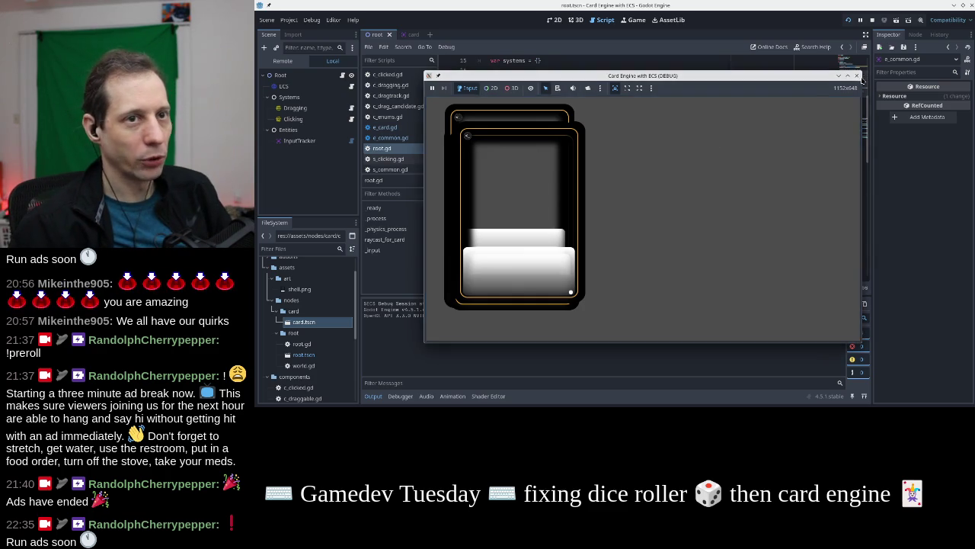
pyautogui.press('super+Up')
pyautogui.press('super+Down')
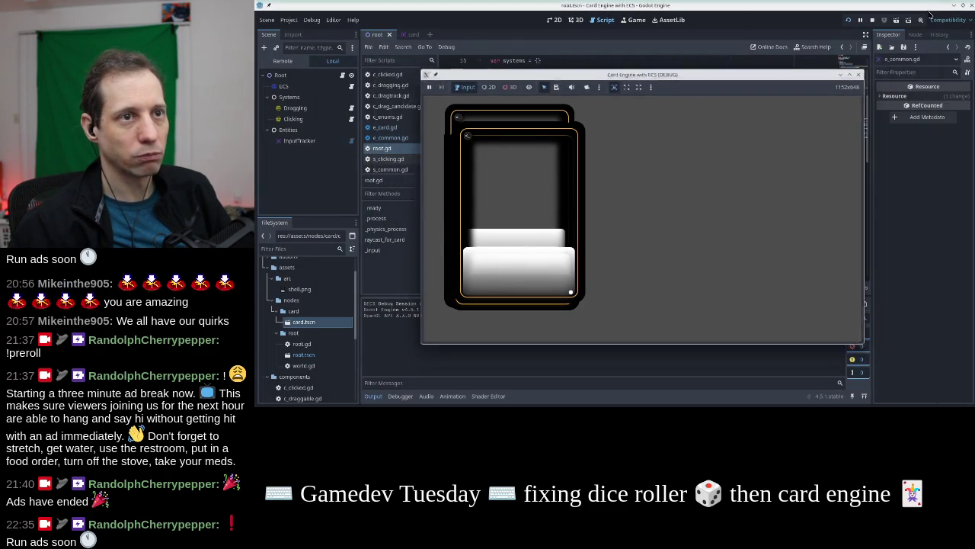
pyautogui.moveTo(860, 80); pyautogui.dragTo(806, 116)
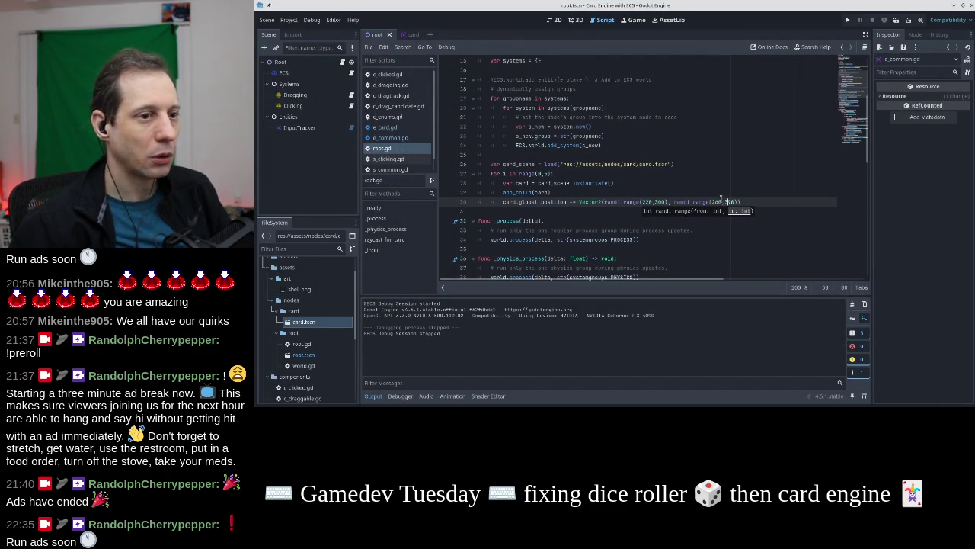
pyautogui.click(848, 20)
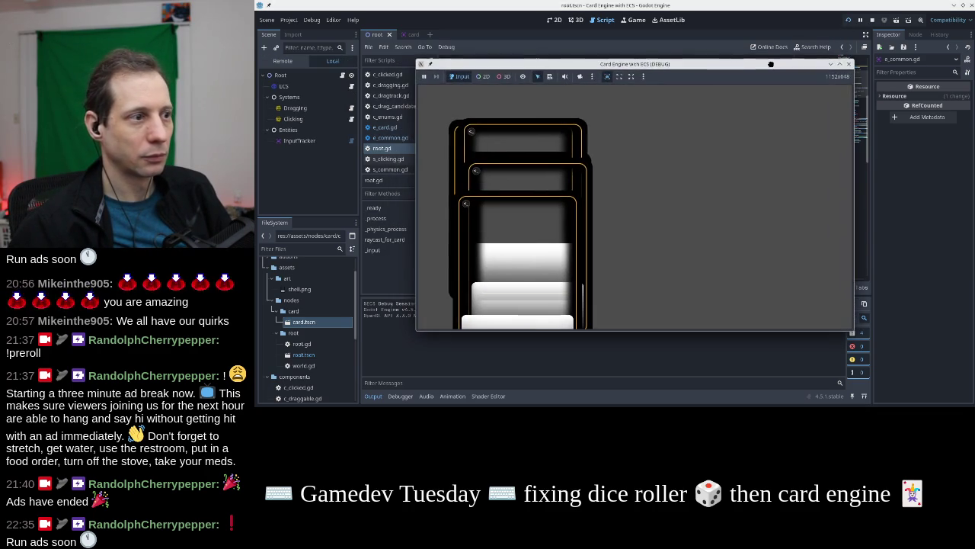
pyautogui.press('BackSpace')
pyautogui.press('BackSpace')
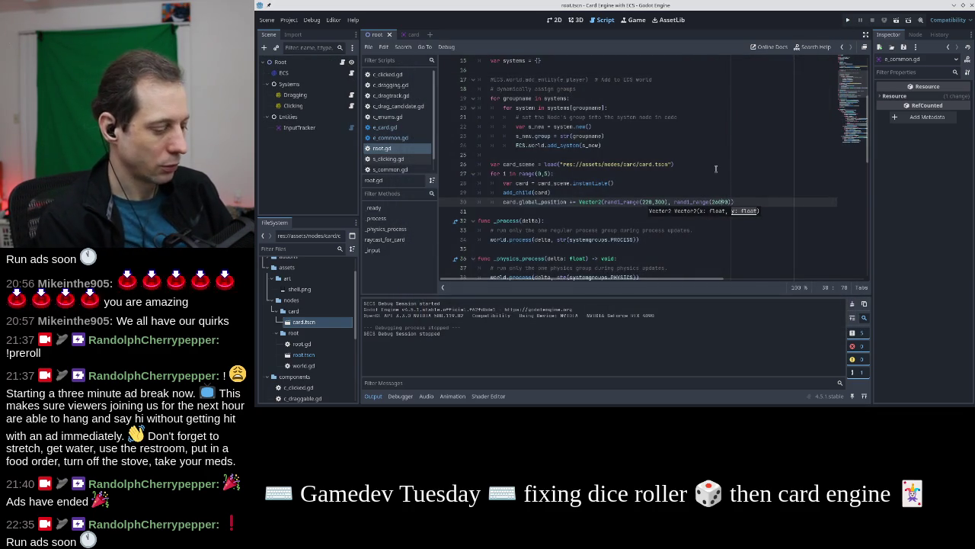
pyautogui.write(',3')
pyautogui.click(656, 201)
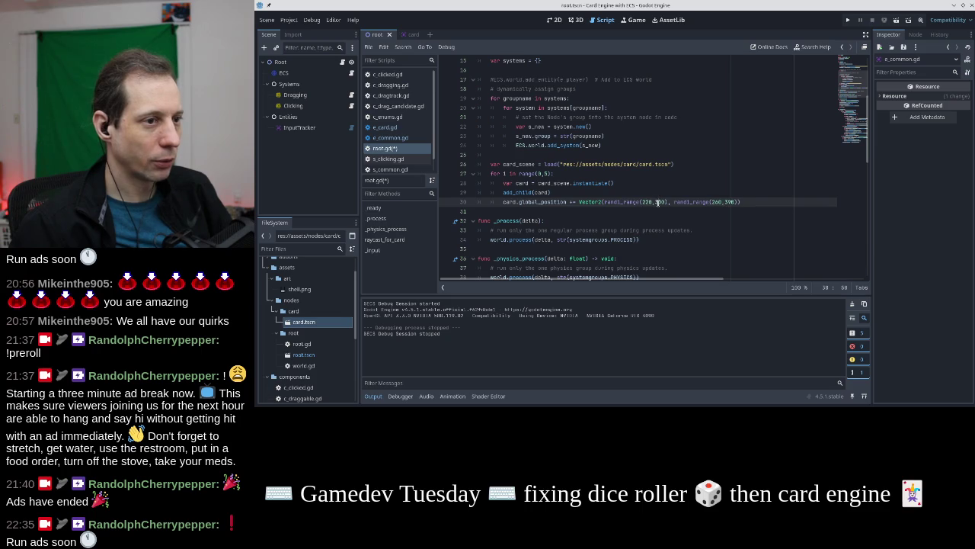
pyautogui.click(848, 20)
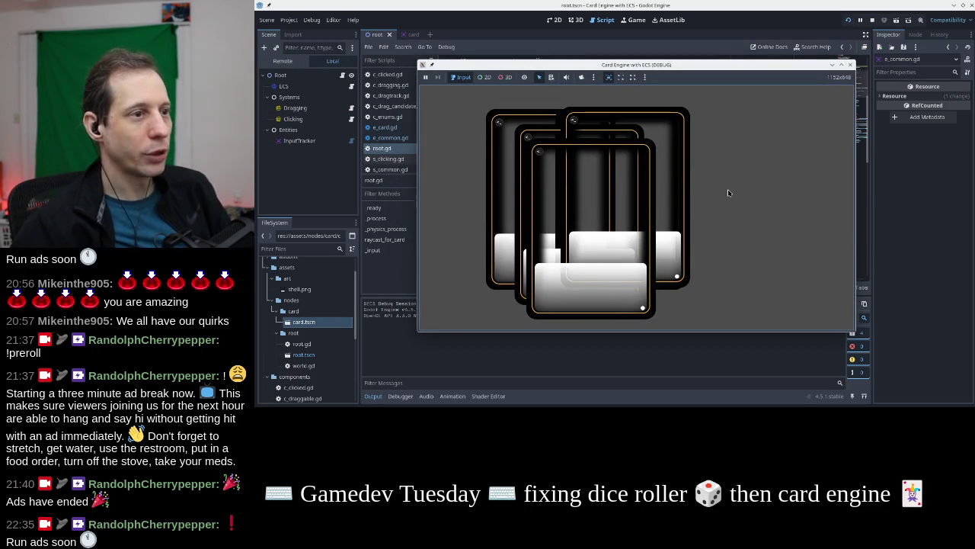
# In the running game, pull one card out of the pile to the right and click cards, restarting after the error
pyautogui.click(621, 218)
pyautogui.moveTo(622, 65)
pyautogui.mouseDown()
pyautogui.moveTo(650, 35)
pyautogui.moveTo(623, 46)
pyautogui.mouseUp()
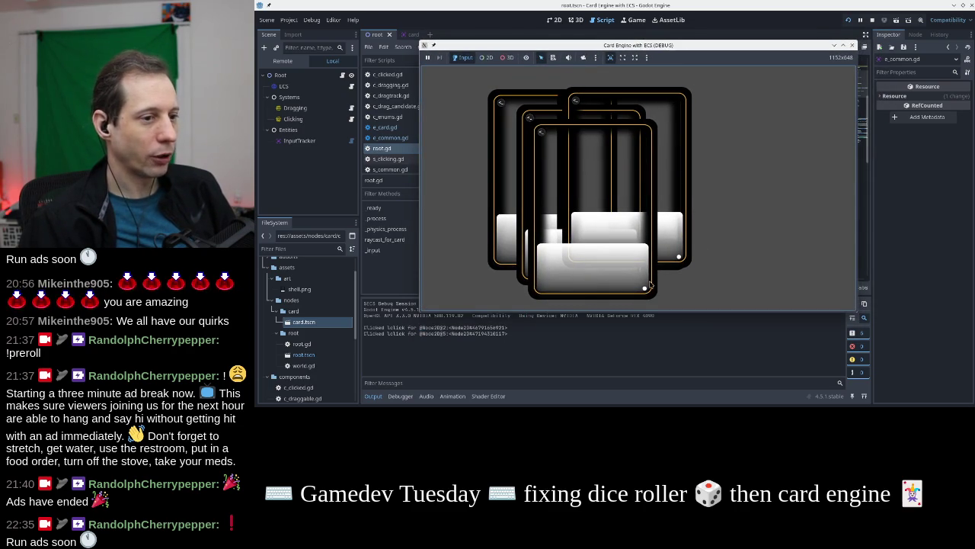
pyautogui.moveTo(622, 239)
pyautogui.mouseDown()
pyautogui.moveTo(721, 186)
pyautogui.moveTo(700, 171)
pyautogui.moveTo(727, 177)
pyautogui.mouseUp()
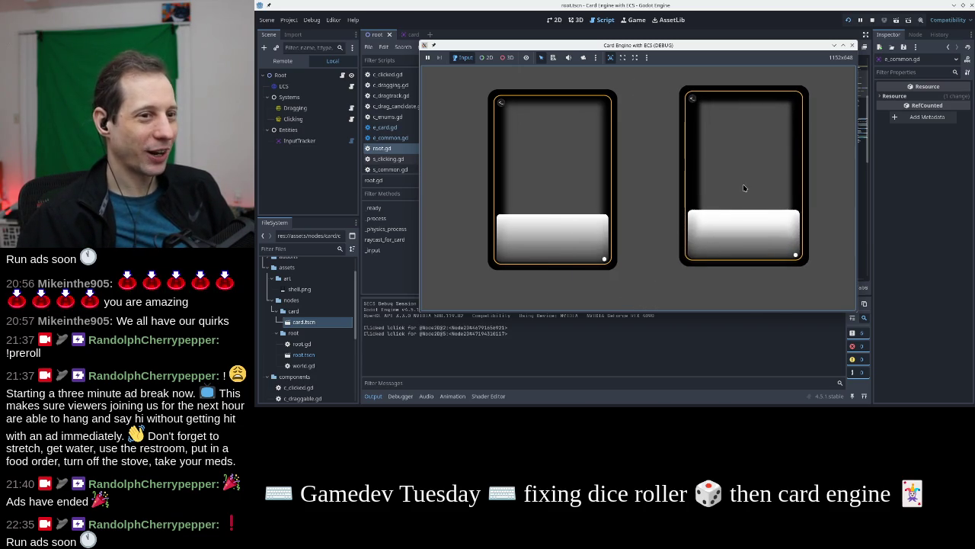
pyautogui.click(745, 189)
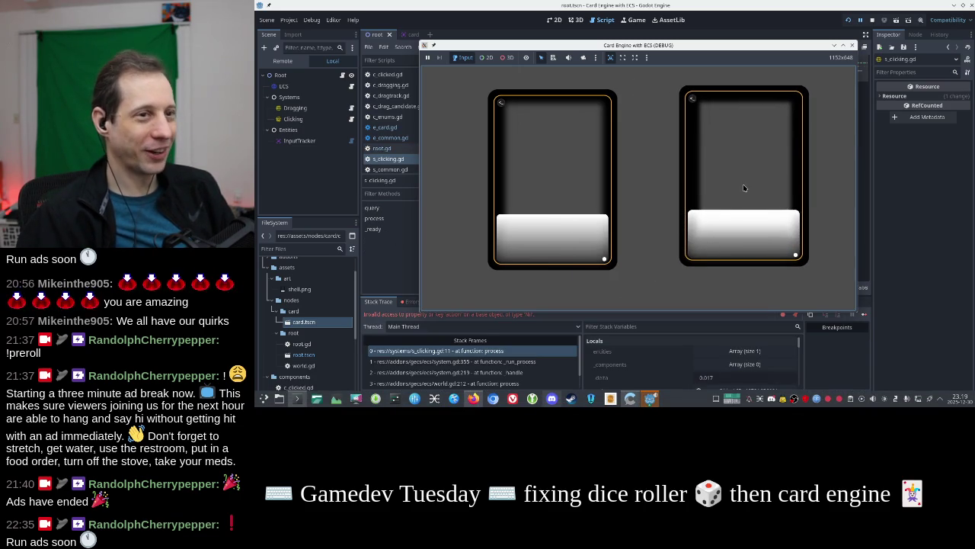
pyautogui.click(854, 45)
pyautogui.click(849, 21)
pyautogui.click(646, 158)
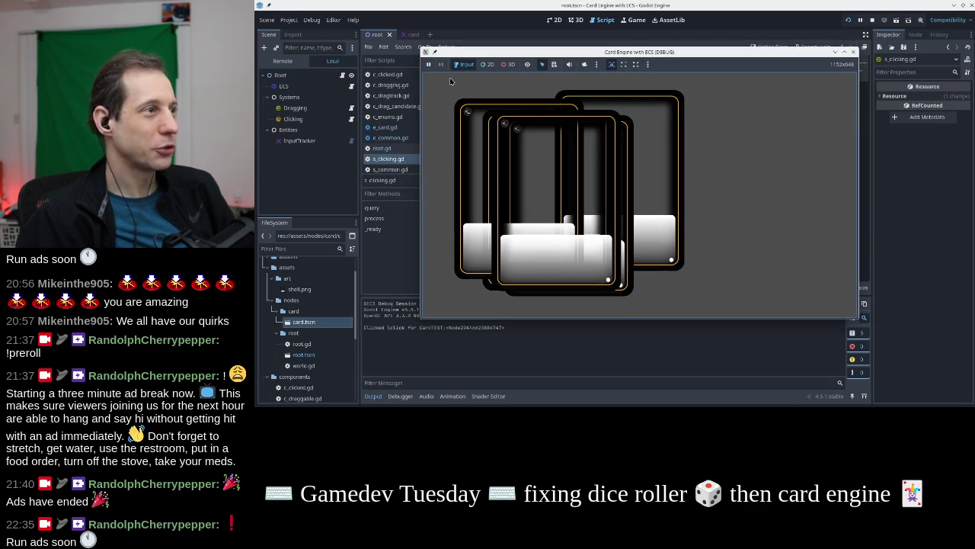
# Rename the card.tscn root node from CardTEST to Card
pyautogui.click(404, 35)
pyautogui.doubleClick(314, 75)
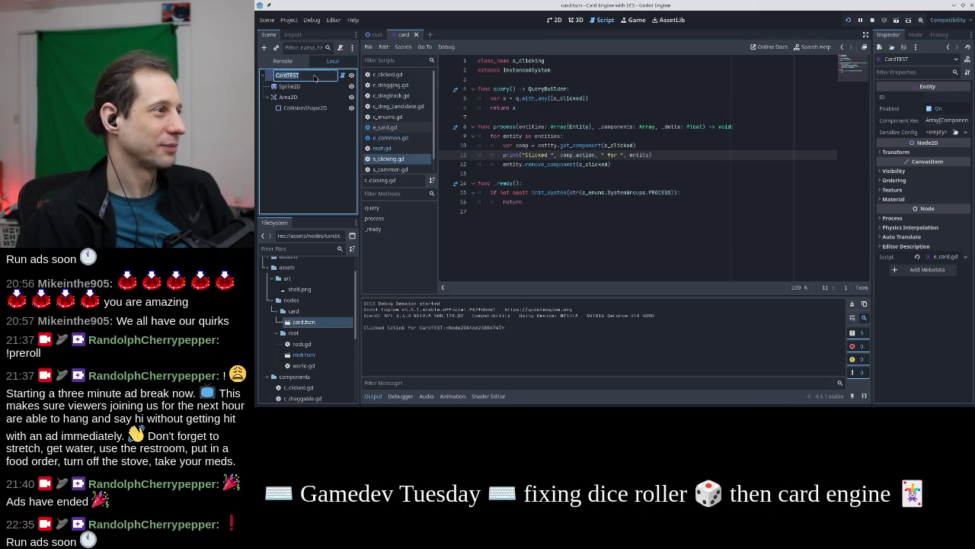
pyautogui.press('BackSpace')
pyautogui.press('BackSpace')
pyautogui.press('BackSpace')
pyautogui.press('Return')
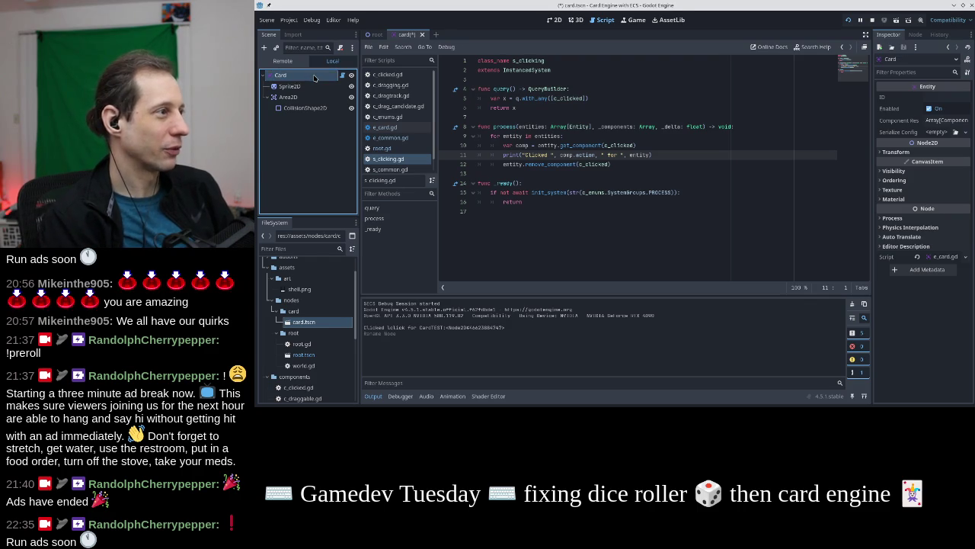
# Relaunch the game, click the top and overlapping card edges, and clear the output log
pyautogui.press('F5')
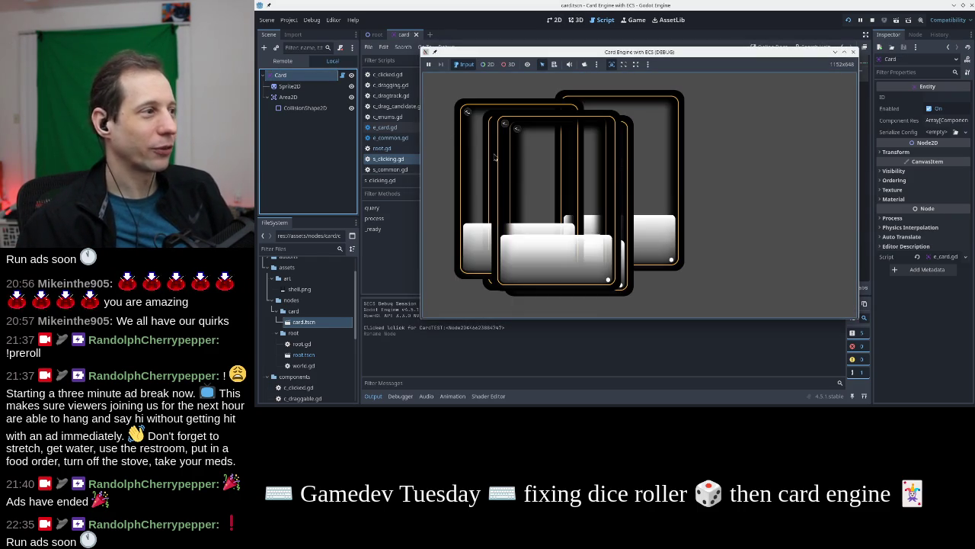
pyautogui.click(474, 147)
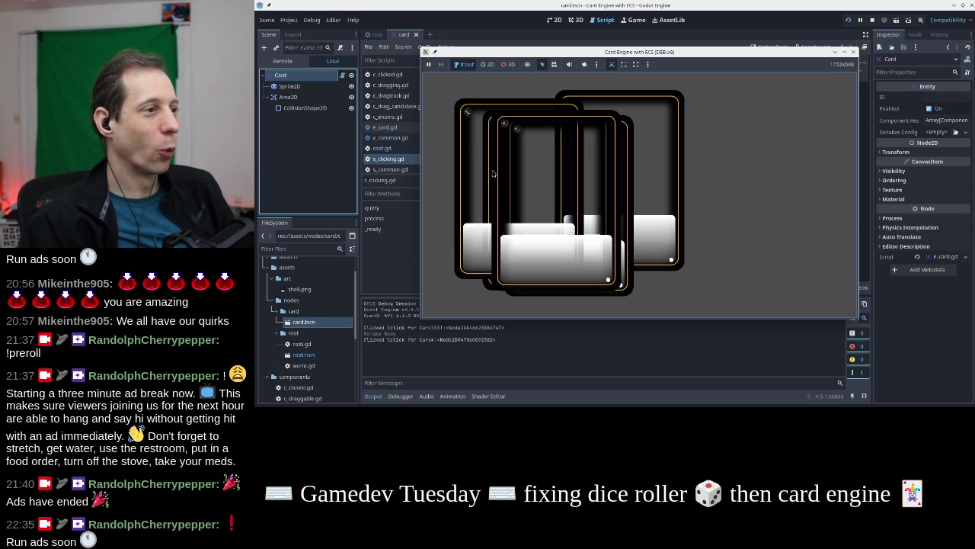
pyautogui.click(492, 286)
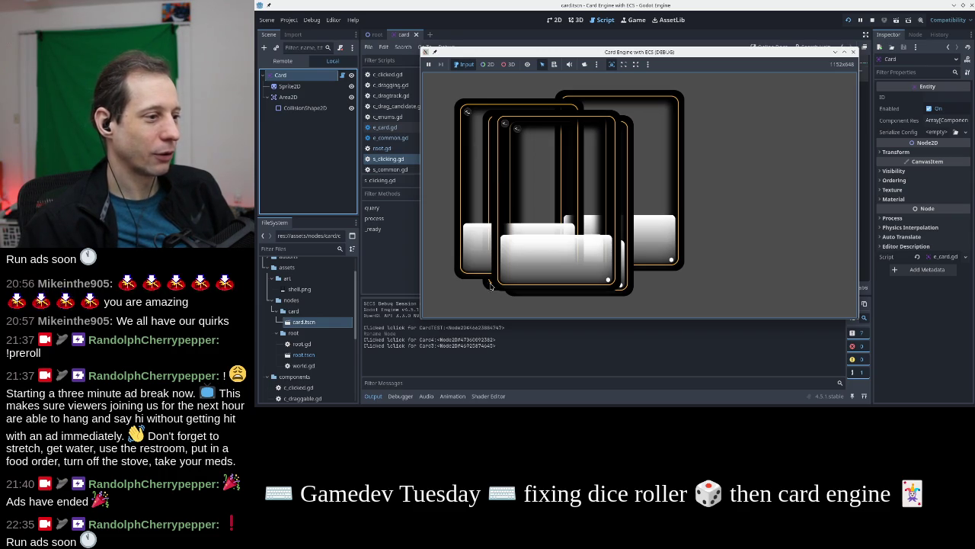
pyautogui.click(497, 279)
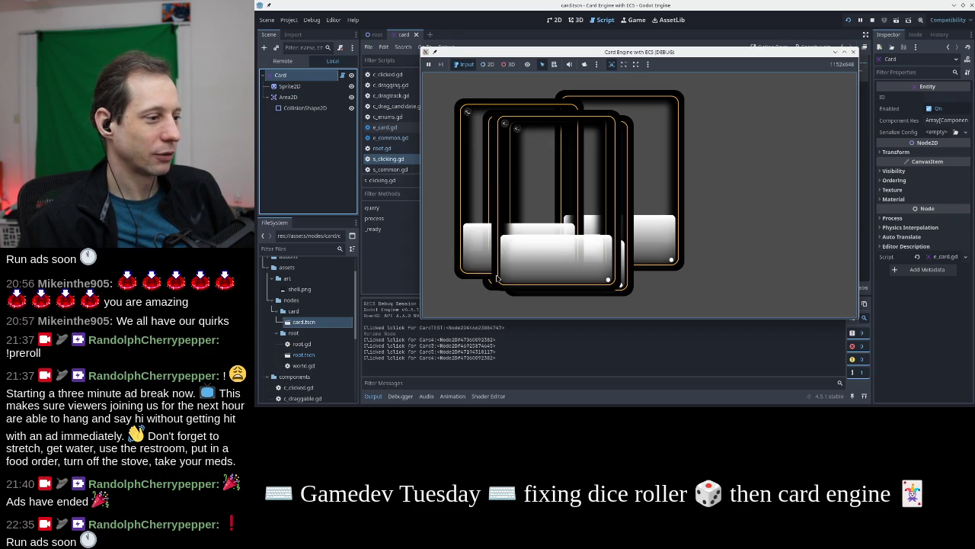
pyautogui.click(493, 279)
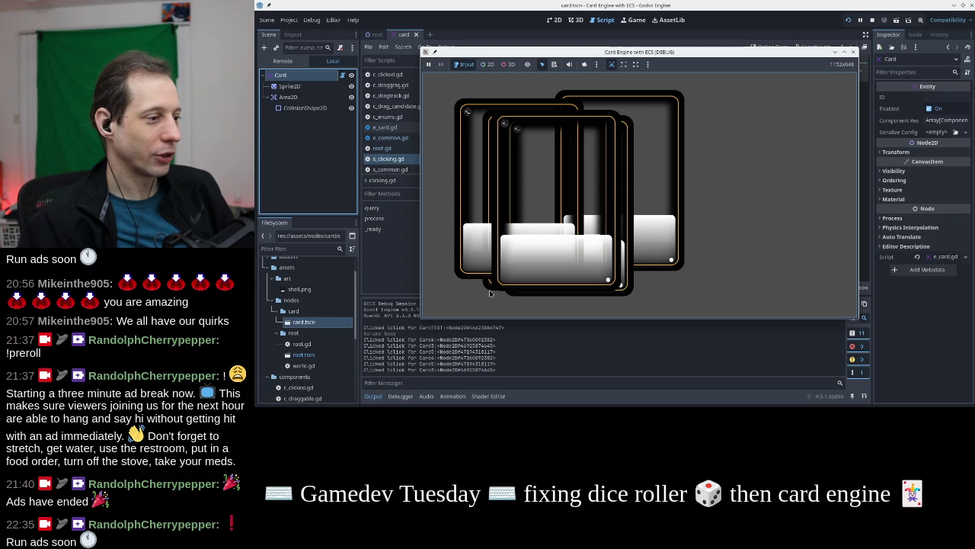
pyautogui.click(537, 396)
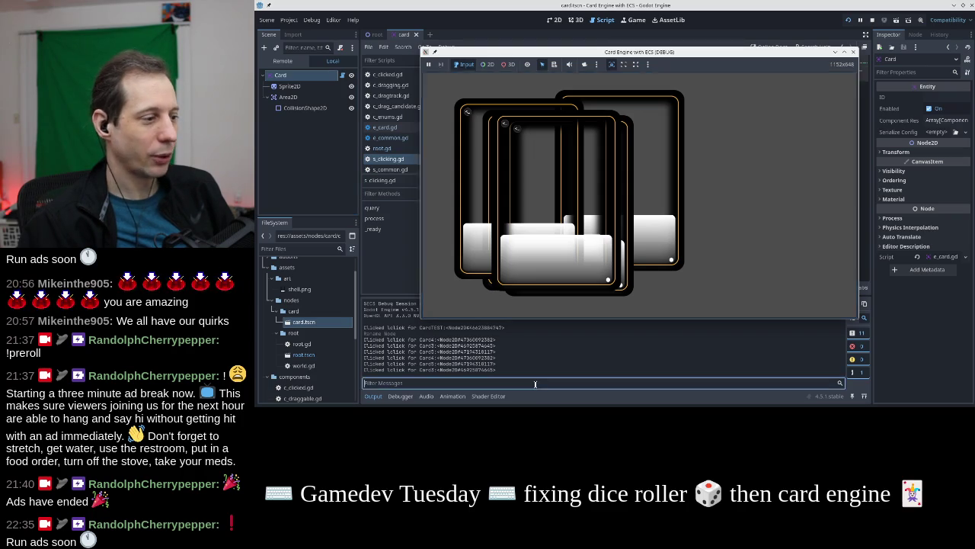
pyautogui.click(854, 305)
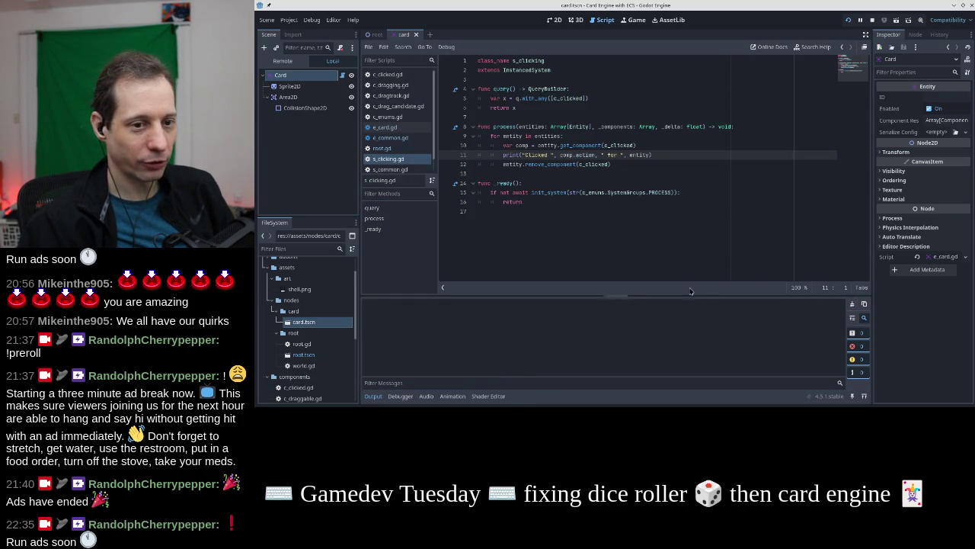
pyautogui.hotkey('alt', 'Tab')
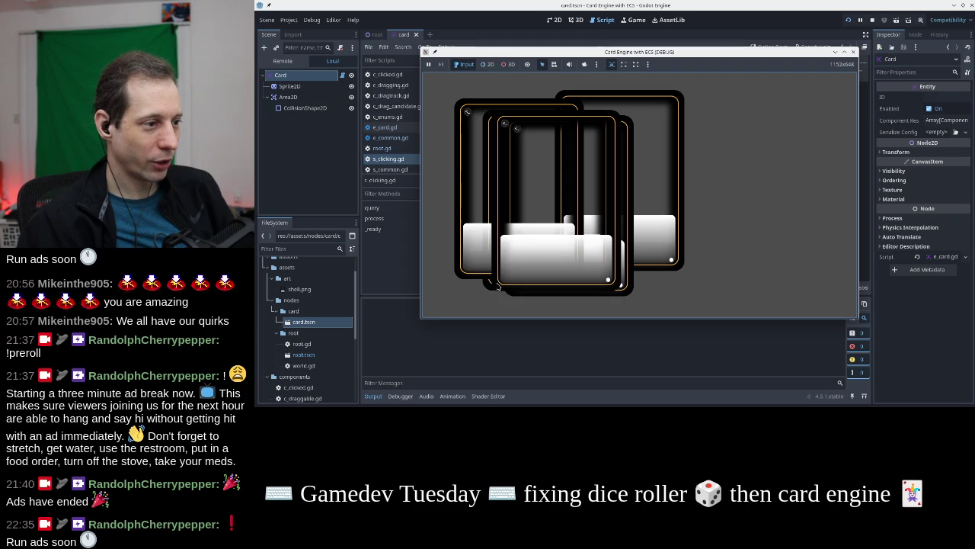
# Click down through the stacked cards to see which card registers each lclick
pyautogui.click(495, 278)
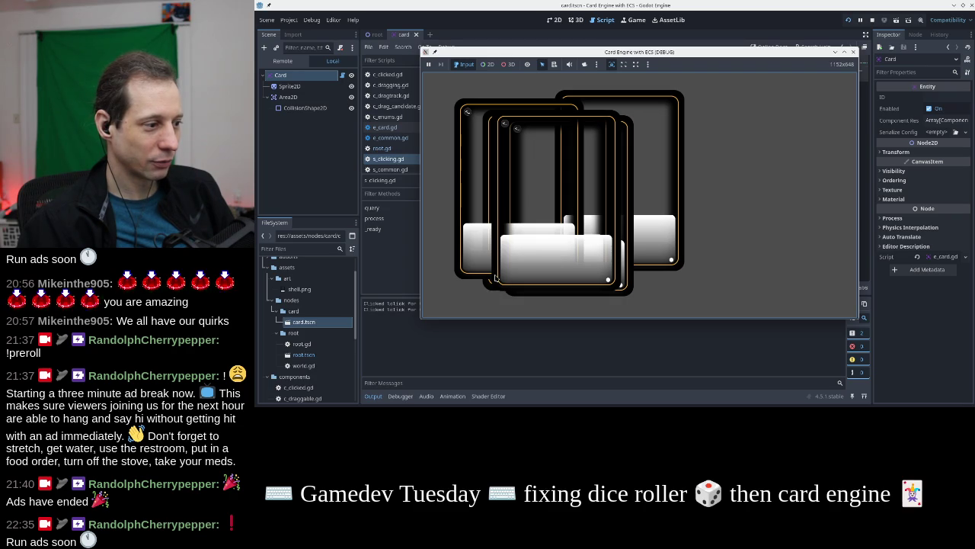
pyautogui.moveTo(570, 53)
pyautogui.mouseDown()
pyautogui.moveTo(574, 41)
pyautogui.moveTo(557, 29)
pyautogui.mouseUp()
pyautogui.click(636, 130)
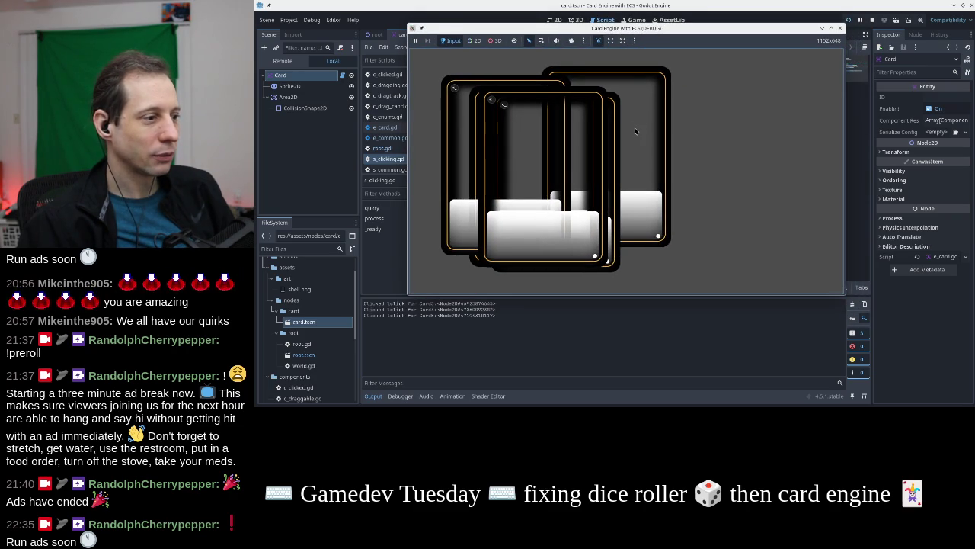
pyautogui.click(629, 84)
pyautogui.click(623, 74)
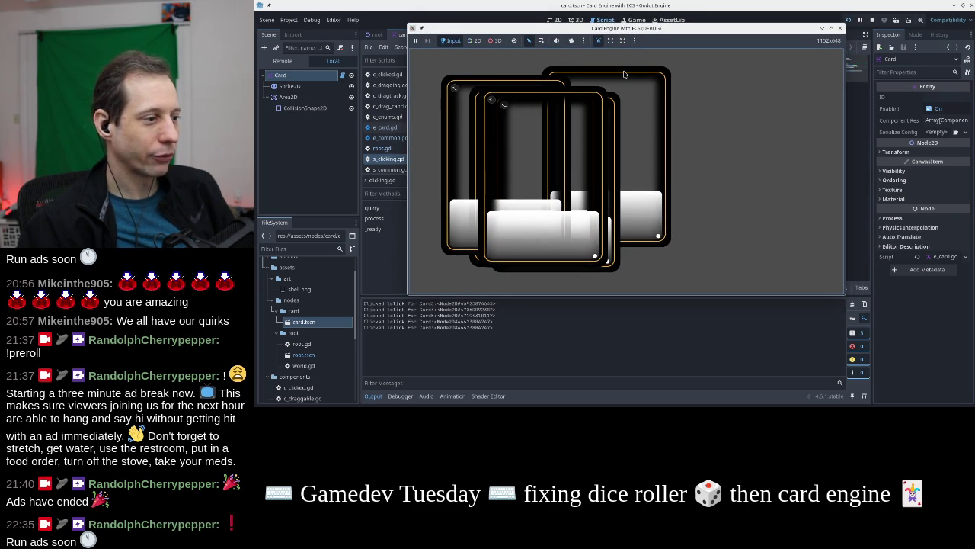
pyautogui.click(623, 87)
pyautogui.click(625, 107)
pyautogui.click(625, 119)
pyautogui.click(627, 139)
pyautogui.click(628, 160)
pyautogui.click(629, 182)
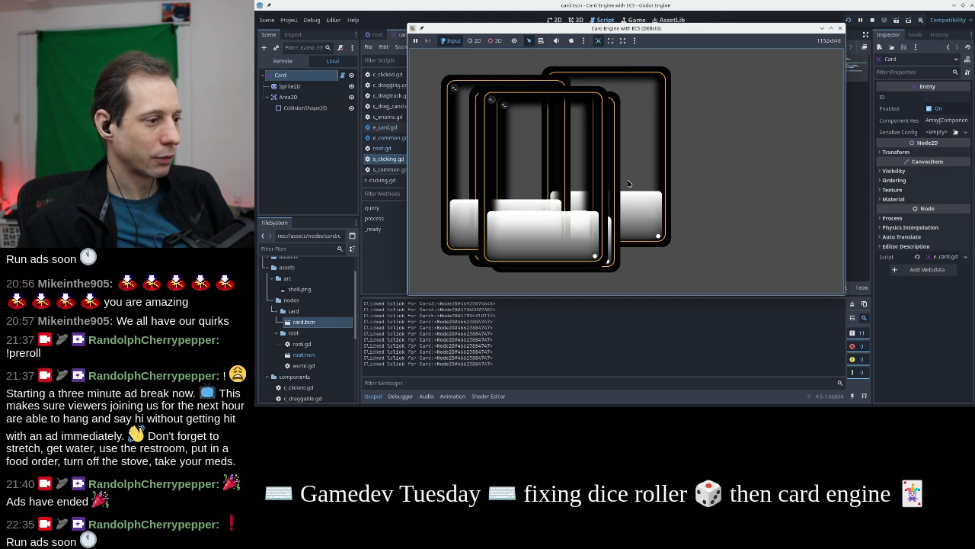
pyautogui.click(628, 198)
pyautogui.click(629, 211)
pyautogui.click(631, 223)
pyautogui.click(631, 249)
pyautogui.click(667, 243)
pyautogui.click(672, 188)
pyautogui.click(671, 129)
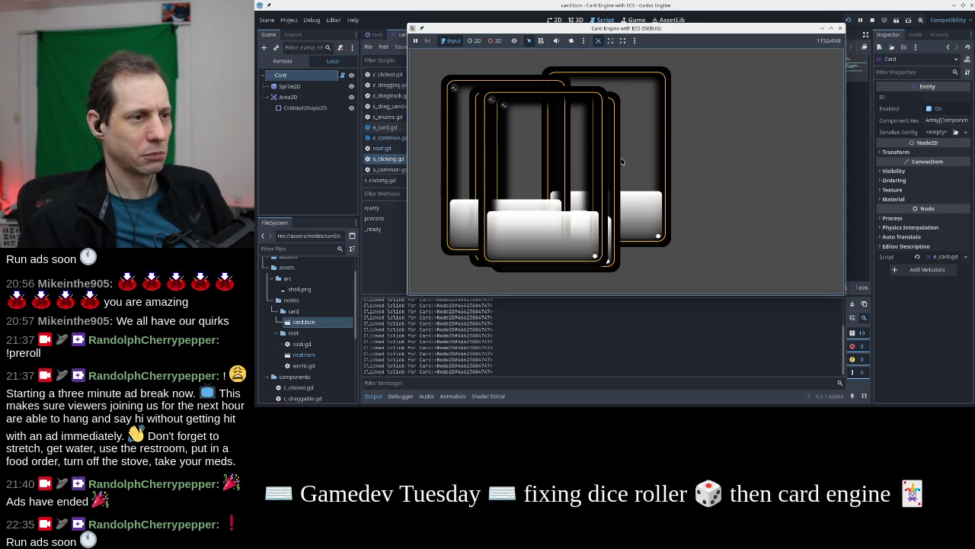
# Repeatedly click the front and back cards so lclick messages log for each Card node
pyautogui.click(620, 161)
pyautogui.click(460, 166)
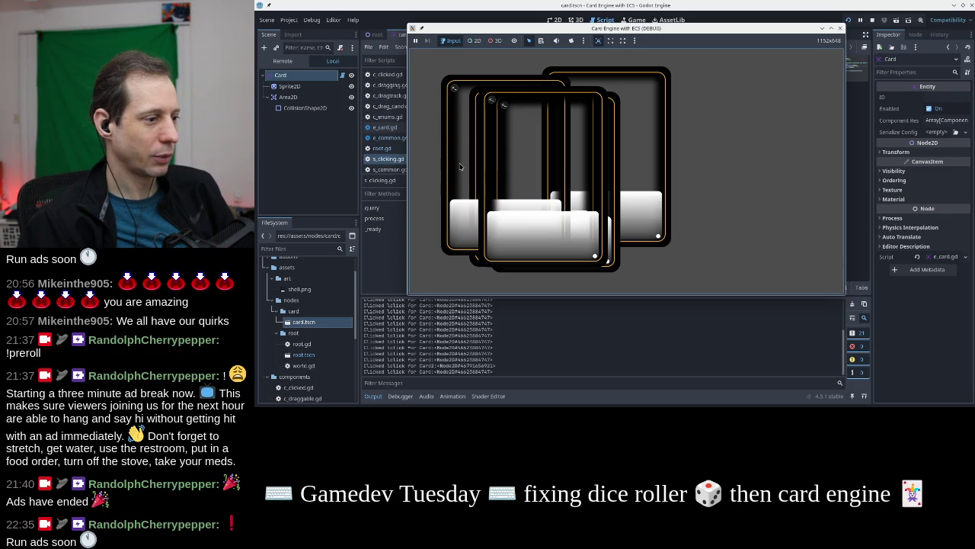
pyautogui.click(460, 166)
pyautogui.click(460, 166)
pyautogui.click(460, 166)
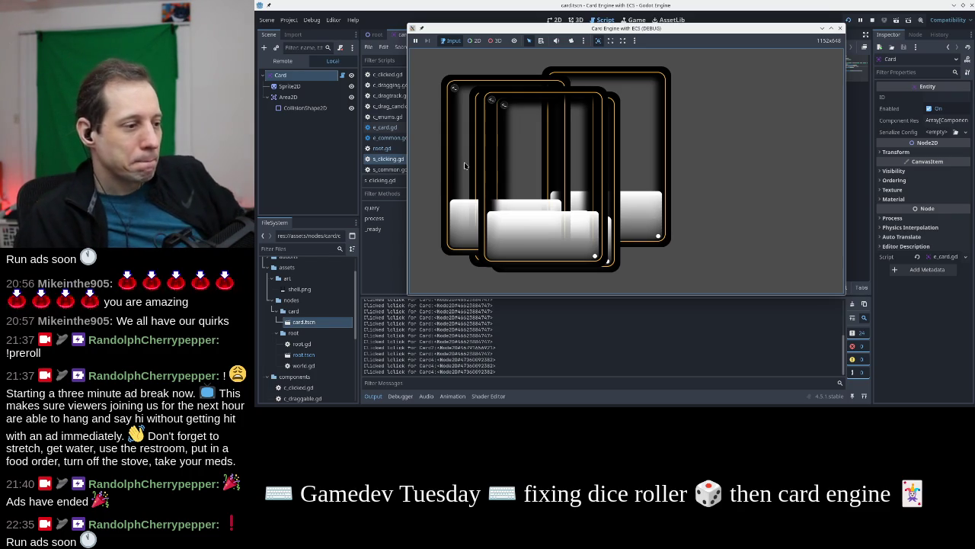
pyautogui.click(465, 165)
pyautogui.click(464, 162)
pyautogui.click(645, 151)
pyautogui.click(456, 163)
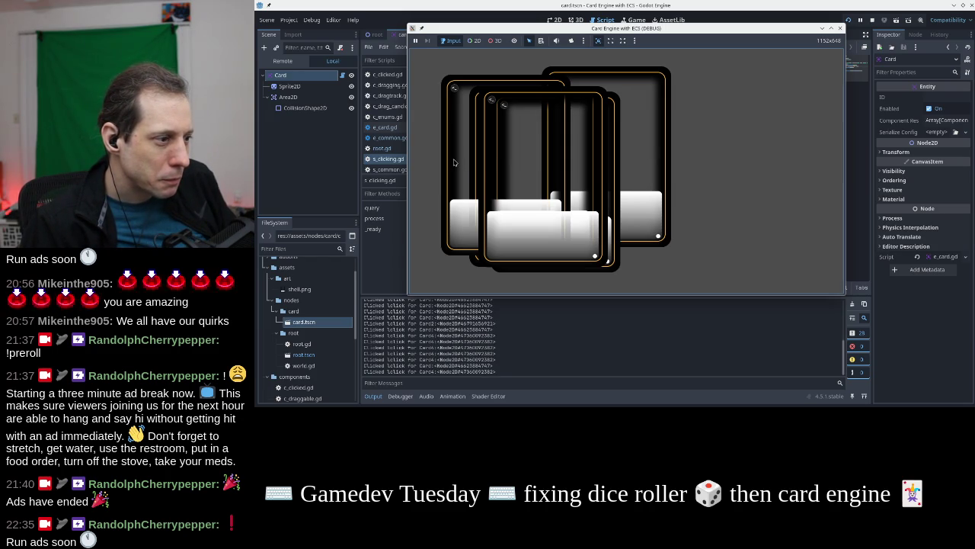
pyautogui.click(630, 144)
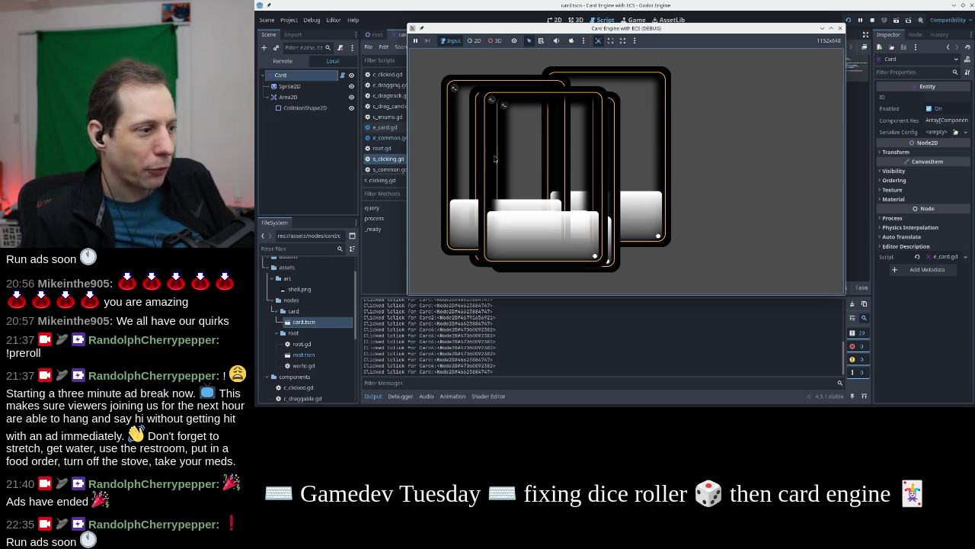
pyautogui.click(459, 159)
pyautogui.doubleClick(459, 159)
pyautogui.click(460, 158)
pyautogui.doubleClick(459, 158)
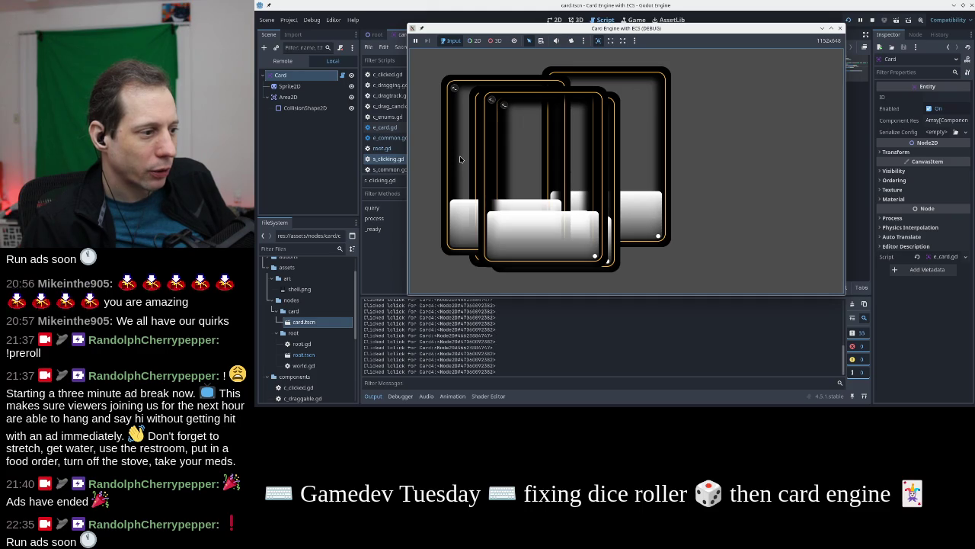
pyautogui.click(642, 148)
pyautogui.click(641, 149)
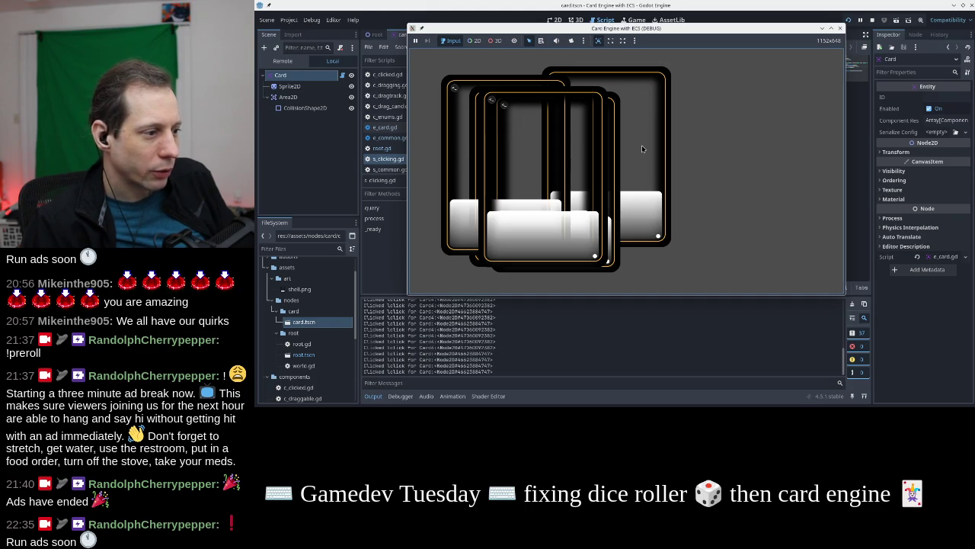
pyautogui.click(643, 153)
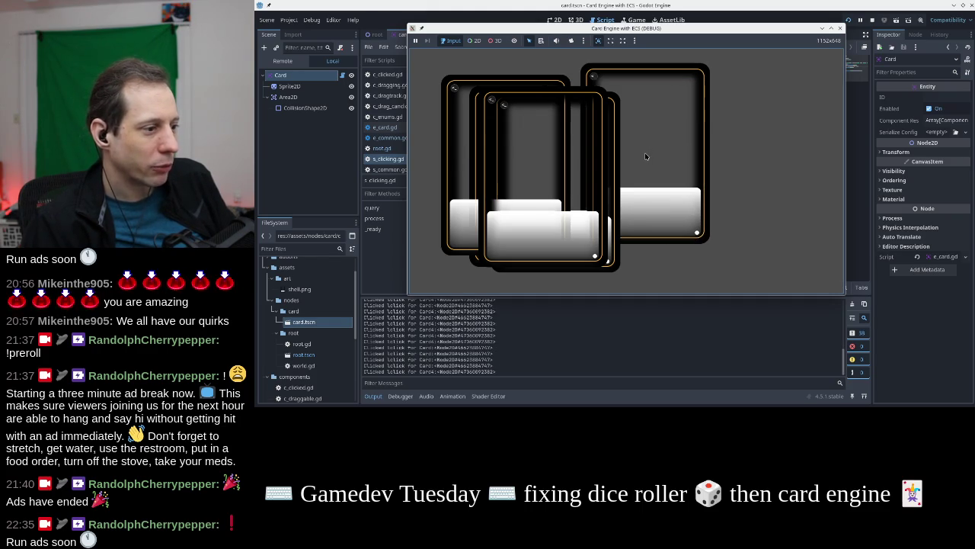
# Drag the cards off the stack into left, middle and right positions across the game window
pyautogui.moveTo(644, 156); pyautogui.dragTo(741, 166)
pyautogui.moveTo(473, 149)
pyautogui.mouseDown()
pyautogui.moveTo(672, 176)
pyautogui.moveTo(694, 195)
pyautogui.mouseUp()
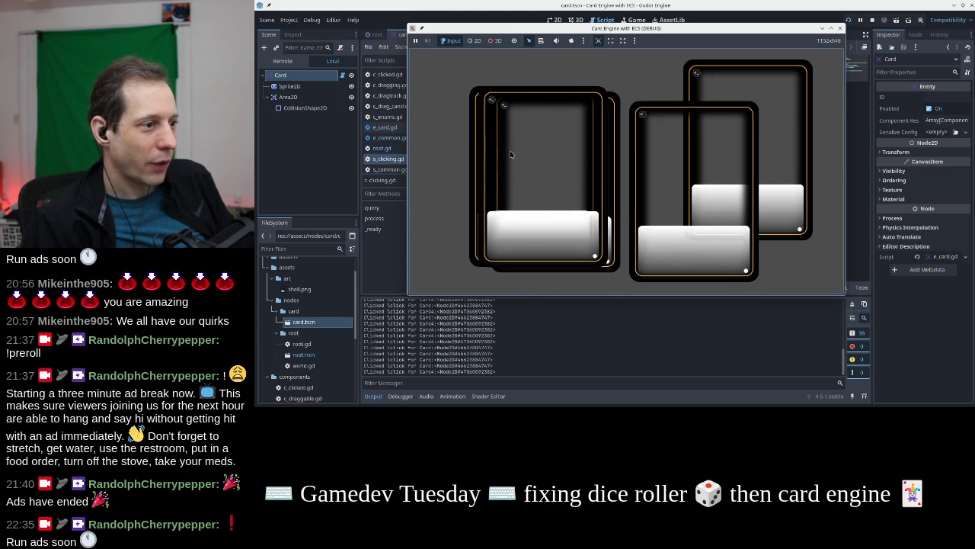
pyautogui.moveTo(559, 158); pyautogui.dragTo(511, 149)
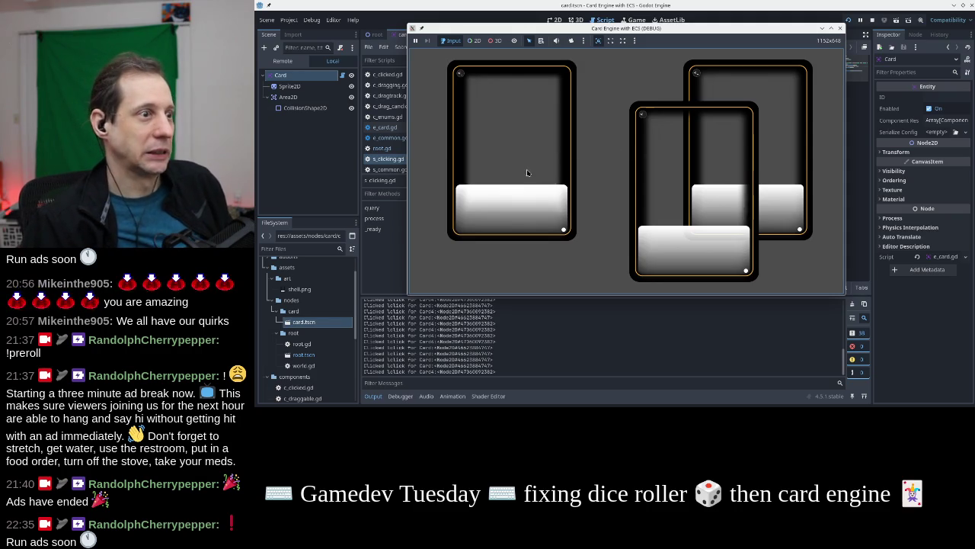
pyautogui.moveTo(555, 200)
pyautogui.mouseDown()
pyautogui.moveTo(545, 207)
pyautogui.moveTo(517, 150)
pyautogui.moveTo(594, 208)
pyautogui.moveTo(566, 197)
pyautogui.mouseUp()
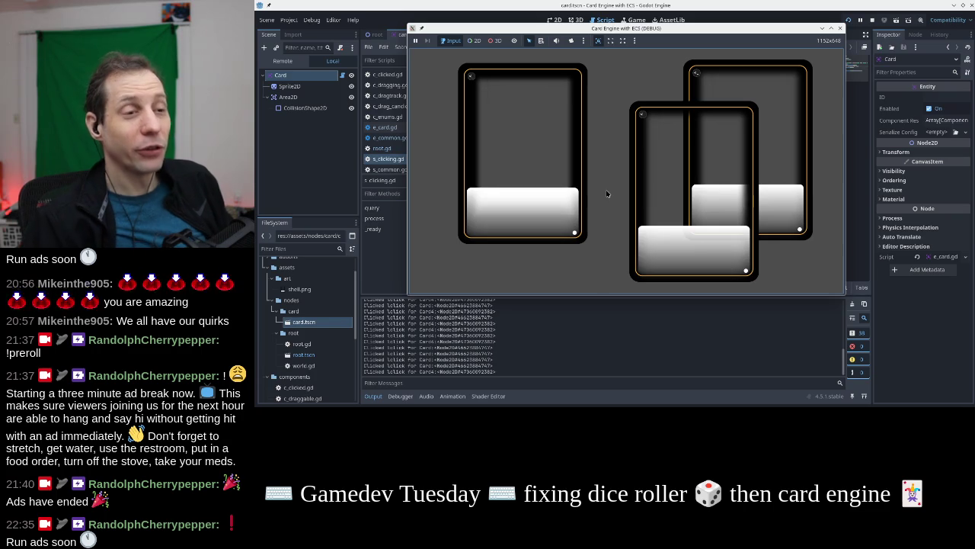
pyautogui.moveTo(614, 80)
pyautogui.mouseDown()
pyautogui.moveTo(663, 84)
pyautogui.moveTo(503, 140)
pyautogui.mouseUp()
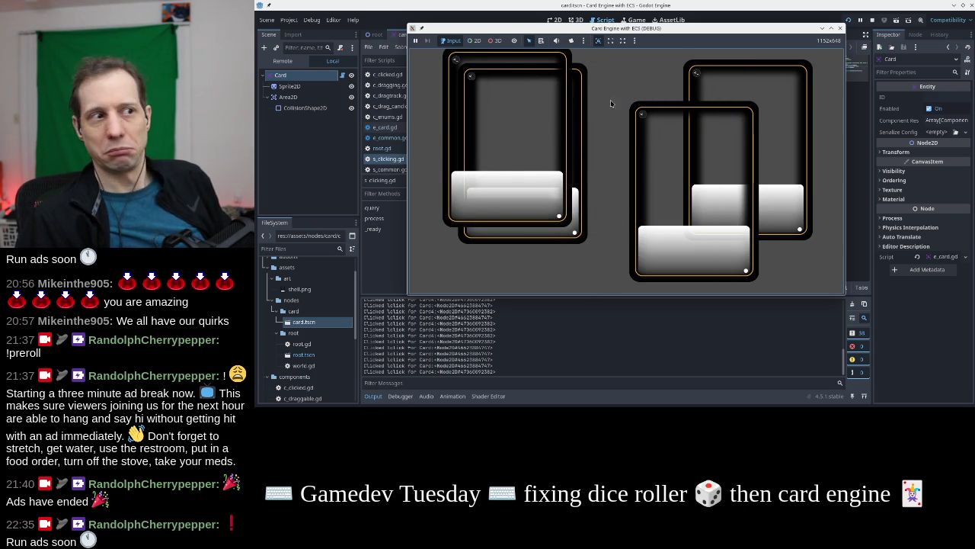
pyautogui.click(662, 143)
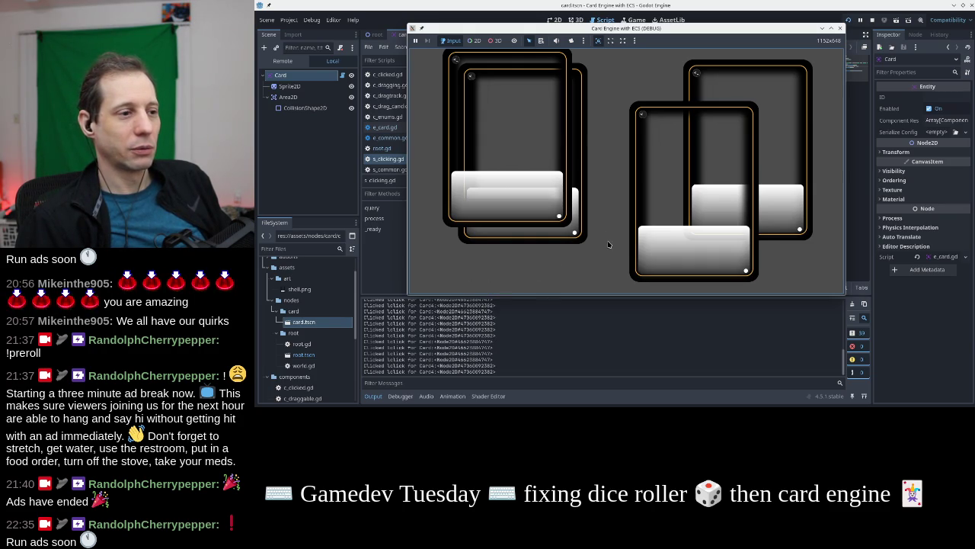
pyautogui.moveTo(547, 135); pyautogui.dragTo(507, 158)
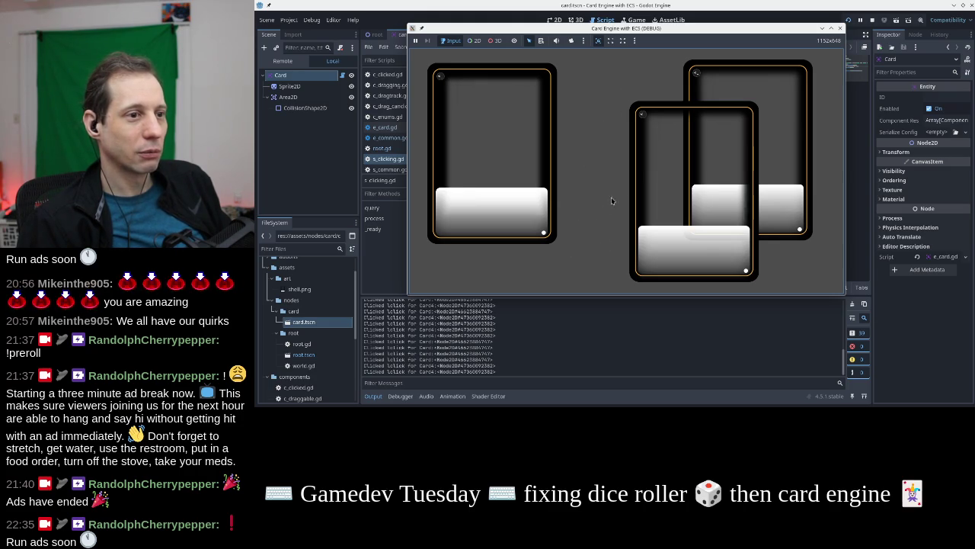
pyautogui.moveTo(650, 168); pyautogui.dragTo(599, 170)
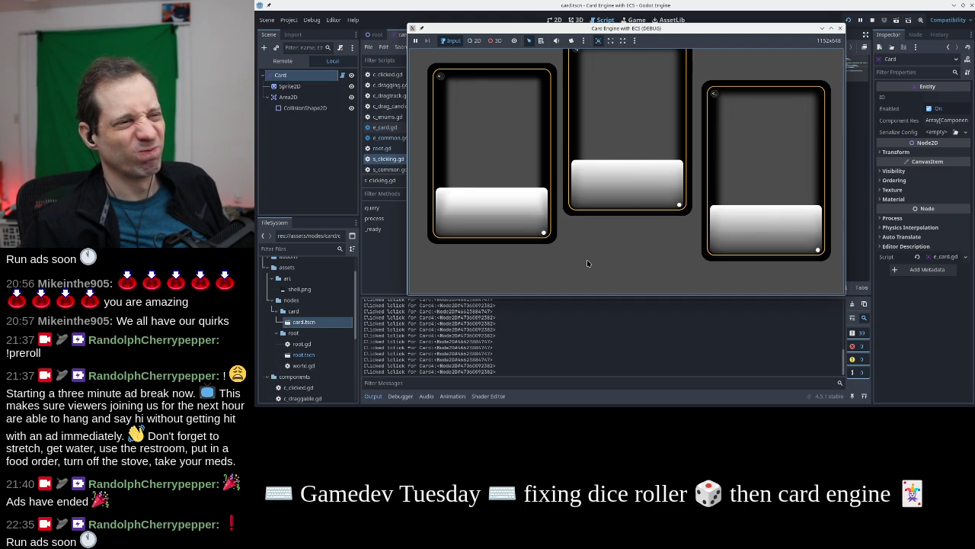
pyautogui.click(638, 174)
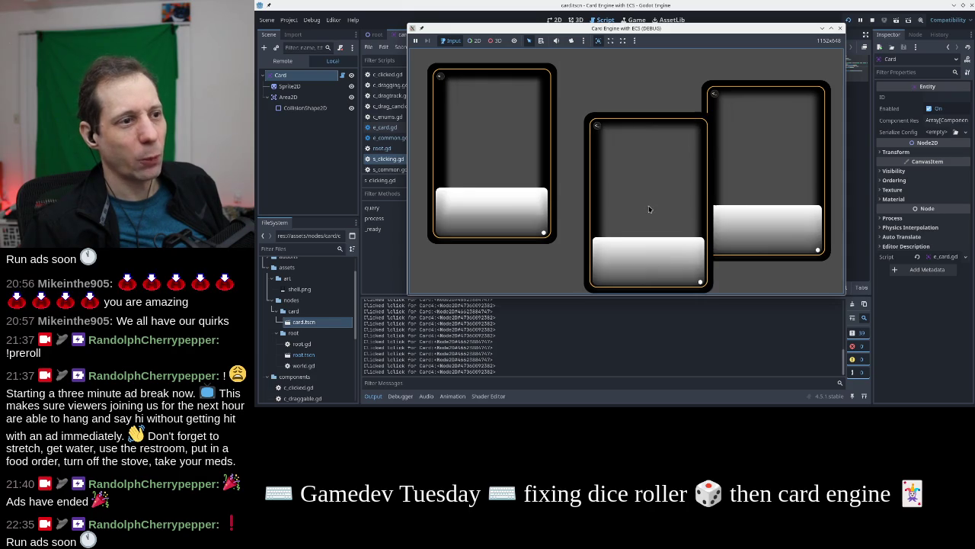
# Drag the right card, click it to confirm the click is logged, and carry a card copy aside
pyautogui.moveTo(709, 144)
pyautogui.mouseDown()
pyautogui.moveTo(622, 163)
pyautogui.moveTo(695, 154)
pyautogui.moveTo(681, 137)
pyautogui.moveTo(670, 145)
pyautogui.mouseUp()
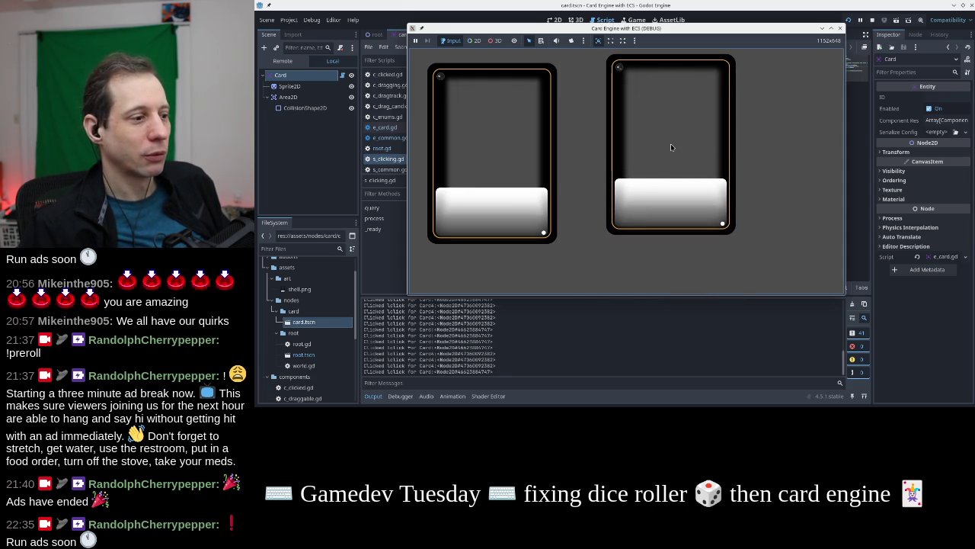
pyautogui.click(671, 147)
pyautogui.click(670, 147)
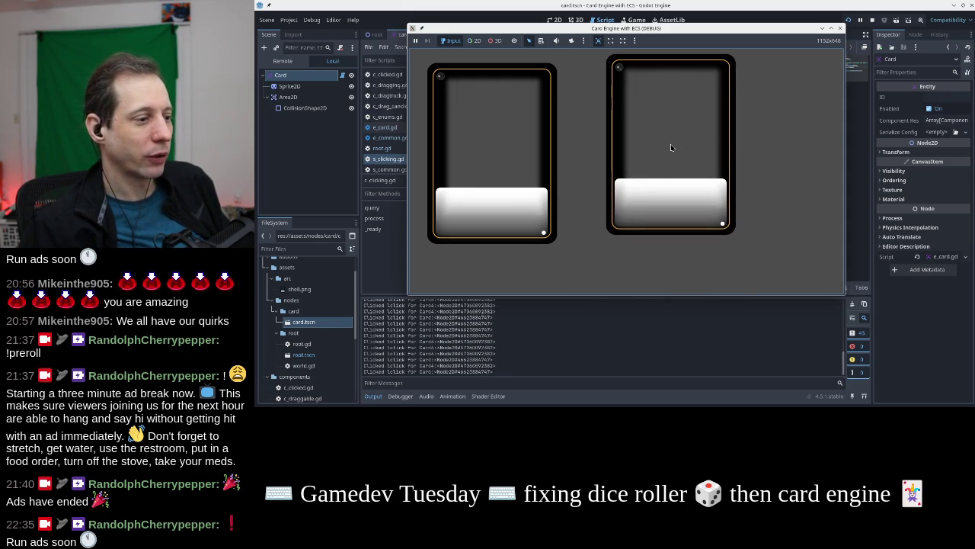
pyautogui.moveTo(671, 147)
pyautogui.mouseDown()
pyautogui.moveTo(778, 144)
pyautogui.moveTo(652, 154)
pyautogui.moveTo(678, 139)
pyautogui.moveTo(666, 153)
pyautogui.mouseUp()
pyautogui.moveTo(788, 157)
pyautogui.mouseDown()
pyautogui.moveTo(668, 168)
pyautogui.moveTo(699, 154)
pyautogui.moveTo(549, 160)
pyautogui.mouseUp()
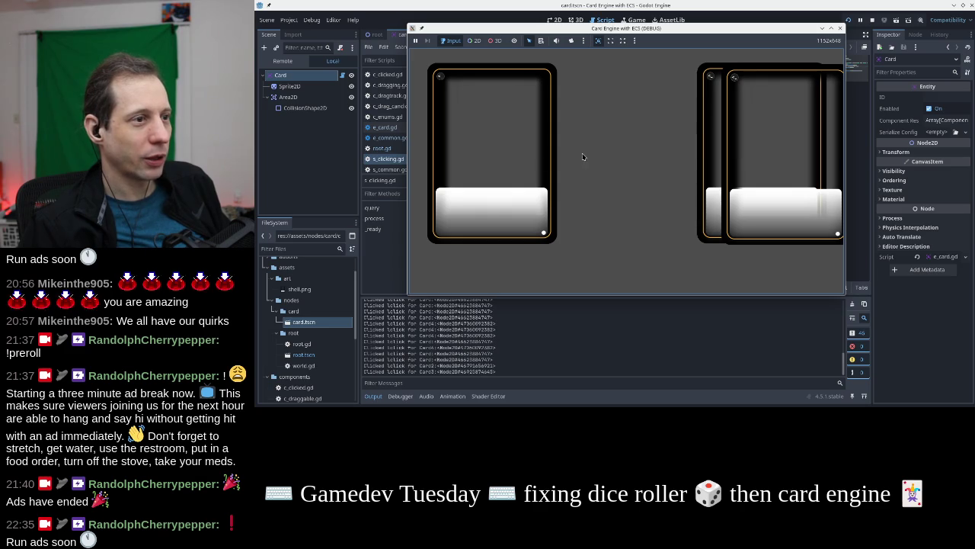
# Spawn two new cards overlapping the middle ones and move the leftmost card down-left
pyautogui.click(645, 216)
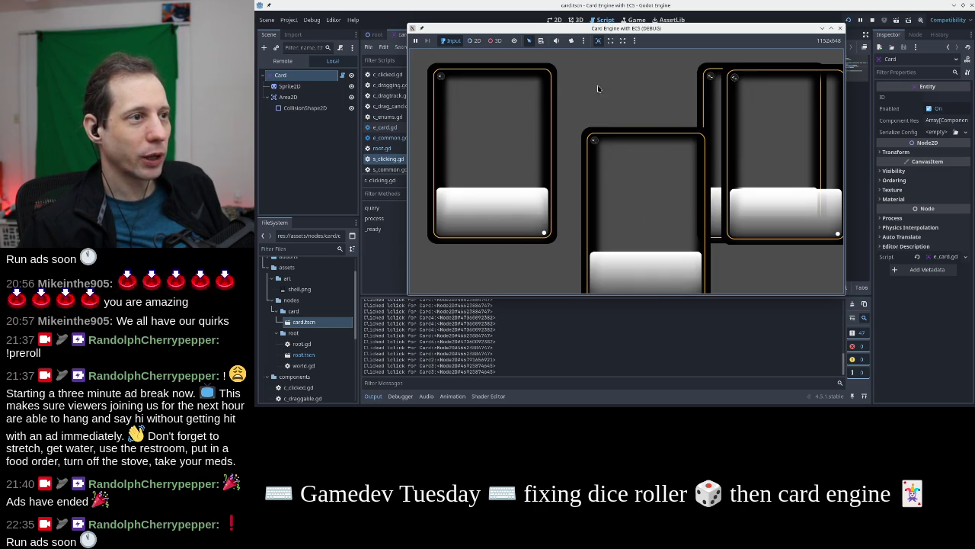
pyautogui.click(576, 180)
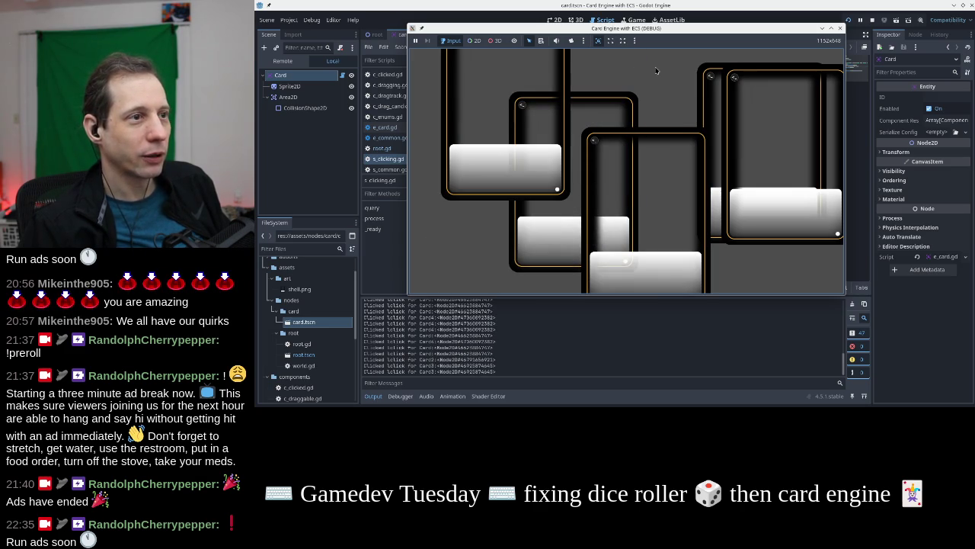
pyautogui.moveTo(499, 101); pyautogui.dragTo(474, 130)
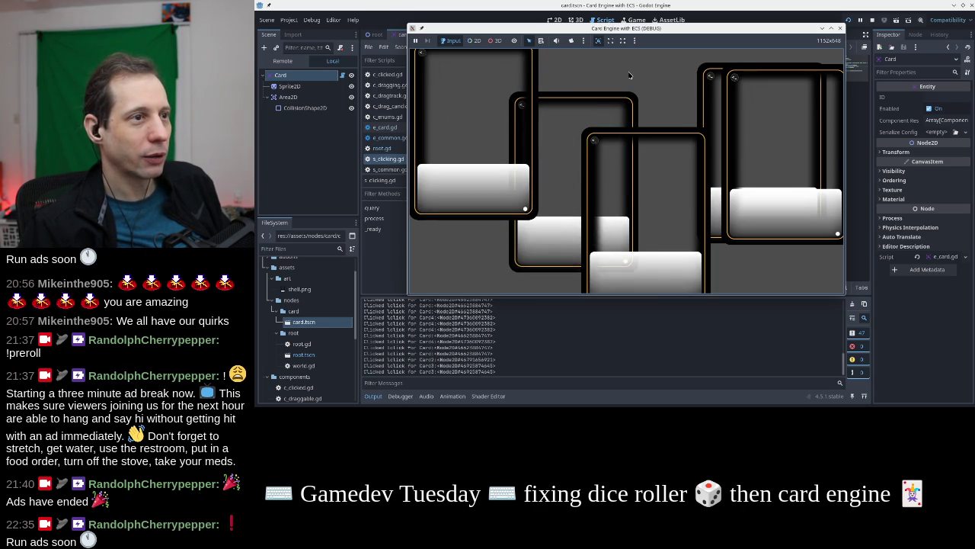
pyautogui.click(489, 87)
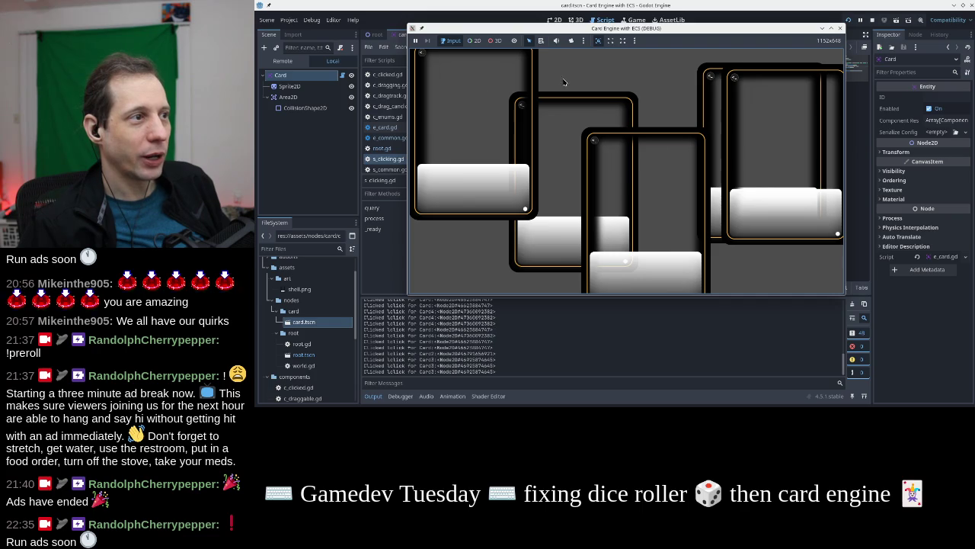
# Click Card5 to check its logging, then drag middle cards so one sits above another
pyautogui.click(665, 173)
pyautogui.click(623, 171)
pyautogui.moveTo(664, 56)
pyautogui.mouseDown()
pyautogui.moveTo(665, 101)
pyautogui.moveTo(640, 145)
pyautogui.moveTo(601, 175)
pyautogui.moveTo(625, 129)
pyautogui.moveTo(626, 102)
pyautogui.moveTo(613, 89)
pyautogui.moveTo(564, 191)
pyautogui.mouseUp()
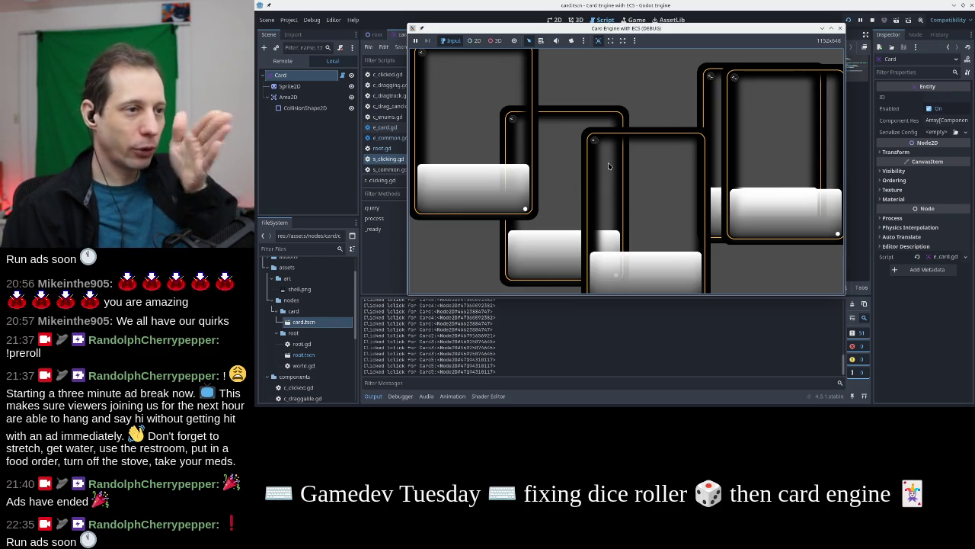
pyautogui.click(610, 138)
pyautogui.moveTo(579, 85)
pyautogui.mouseDown()
pyautogui.moveTo(680, 111)
pyautogui.moveTo(637, 115)
pyautogui.mouseUp()
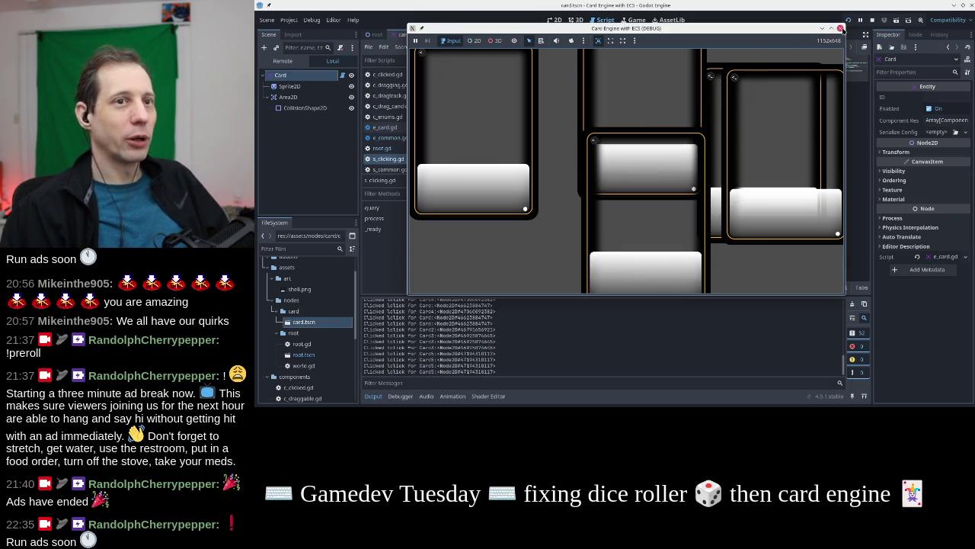
# Stop the running game and open the s_dragging.gd script
pyautogui.click(840, 29)
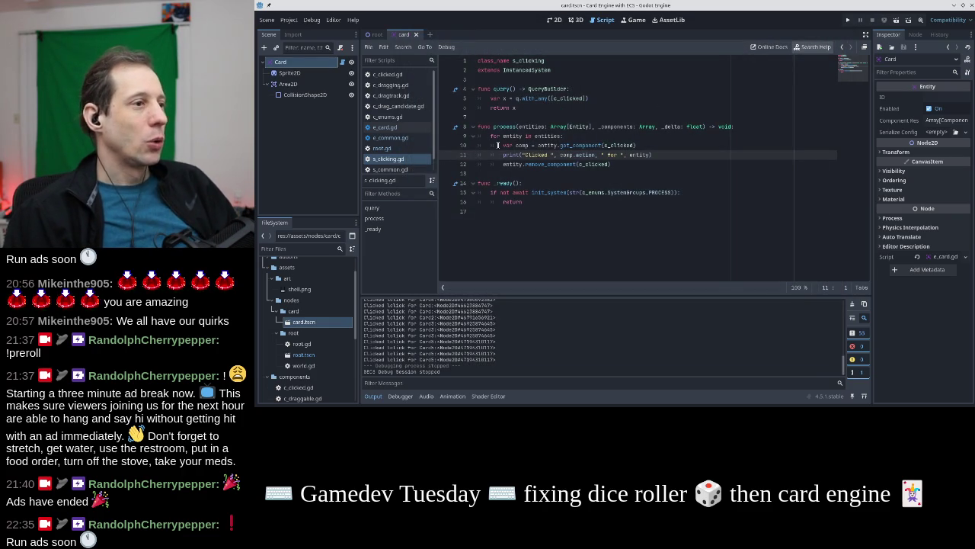
pyautogui.scroll(-1, 396, 167)
pyautogui.click(396, 166)
# Add a new line below the dragtracker variable and type a 'TODO BUG:' comment
pyautogui.scroll(2, 494, 122)
pyautogui.click(543, 93)
pyautogui.press('Return')
pyautogui.press('Return')
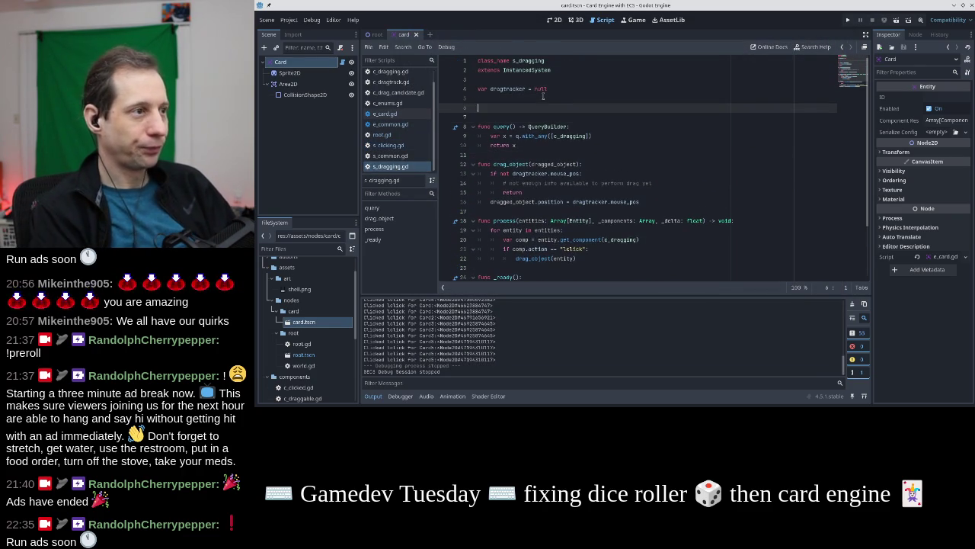
pyautogui.write('#TODO BUG:')
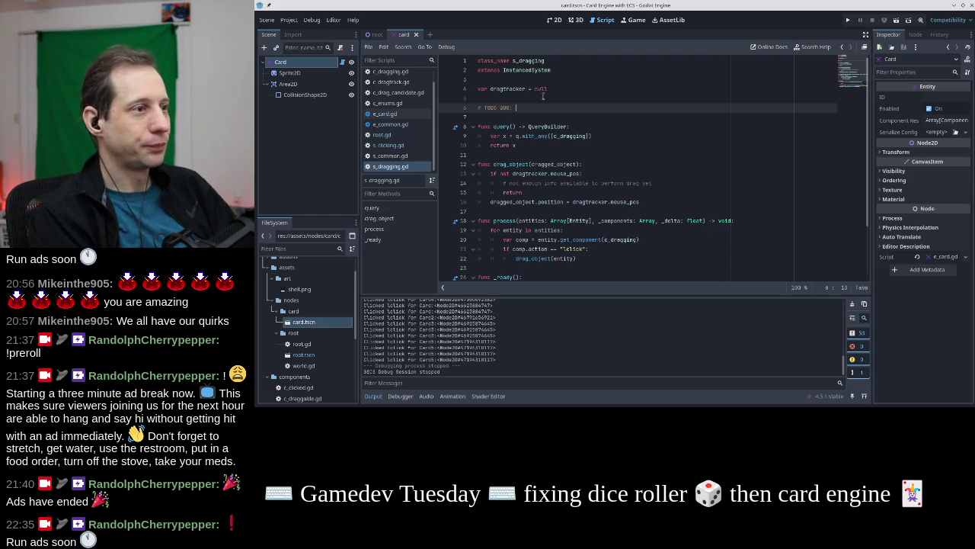